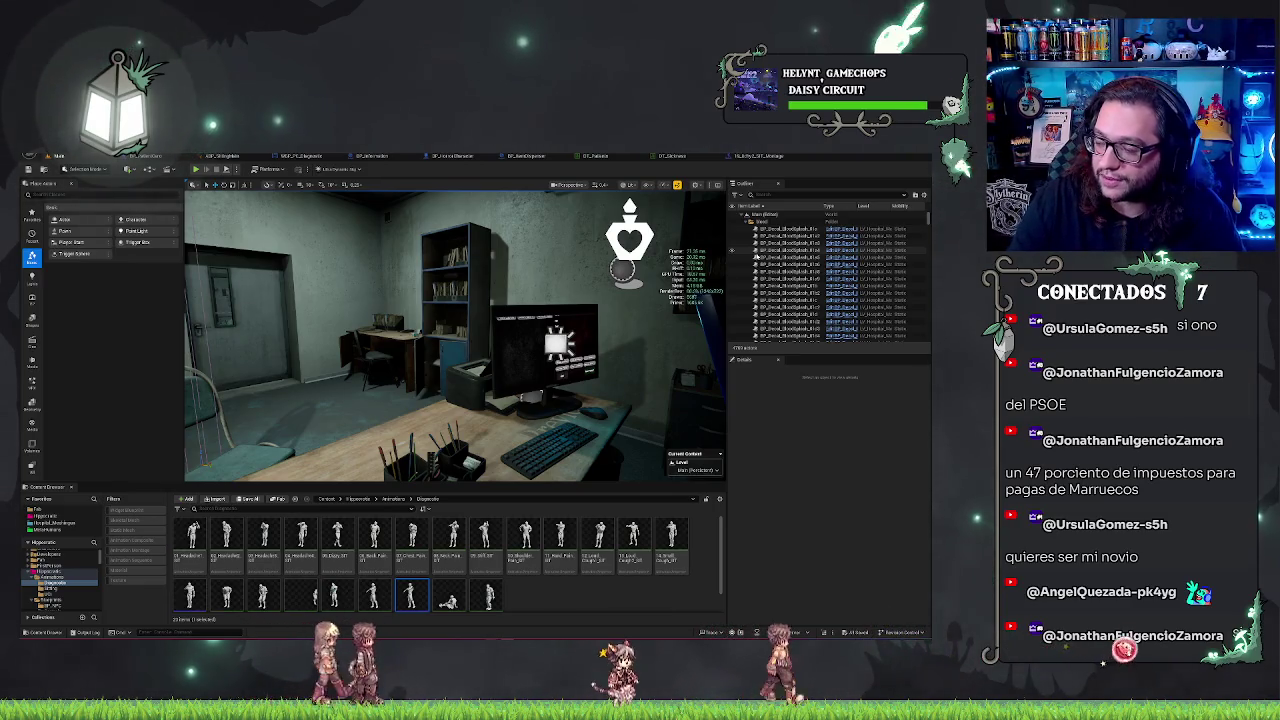
# Step: Look around the office room, start Play-in-Editor with Alt+P, then release input with F8
pyautogui.moveTo(455, 335)
pyautogui.mouseDown()
pyautogui.moveTo(350, 335)
pyautogui.moveTo(450, 335)
pyautogui.mouseUp()
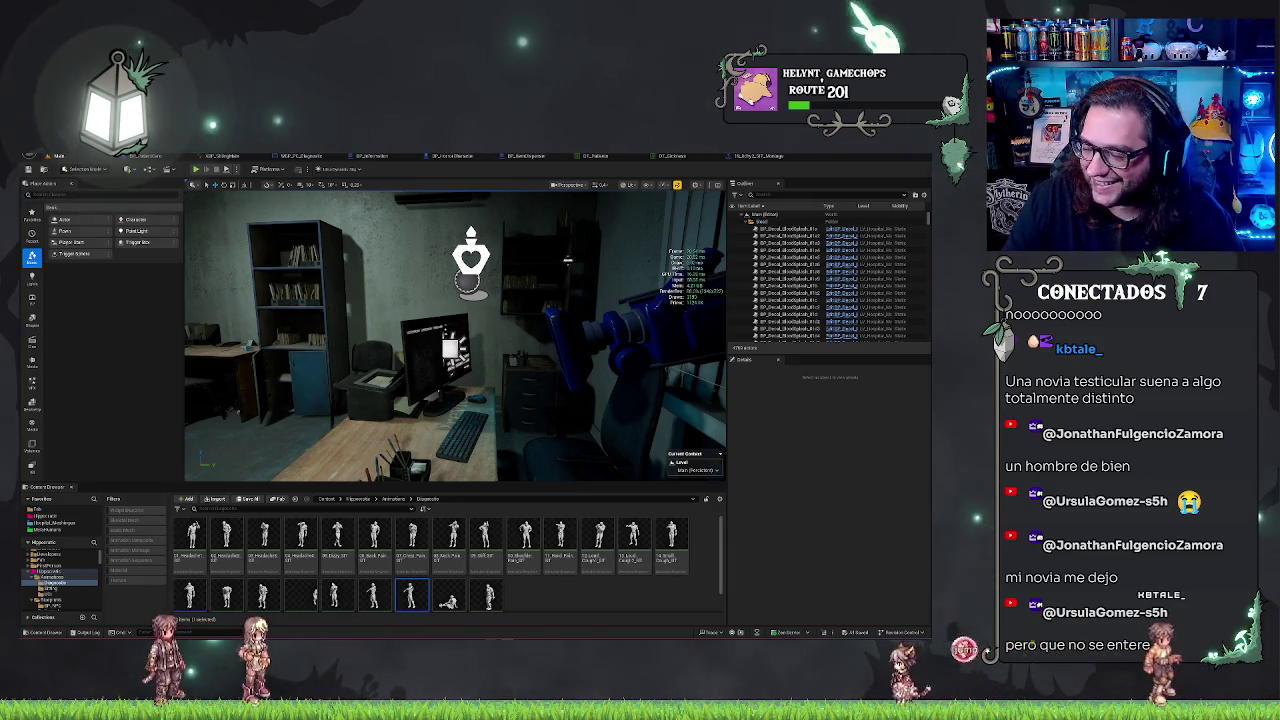
pyautogui.moveTo(455, 336); pyautogui.dragTo(495, 330)
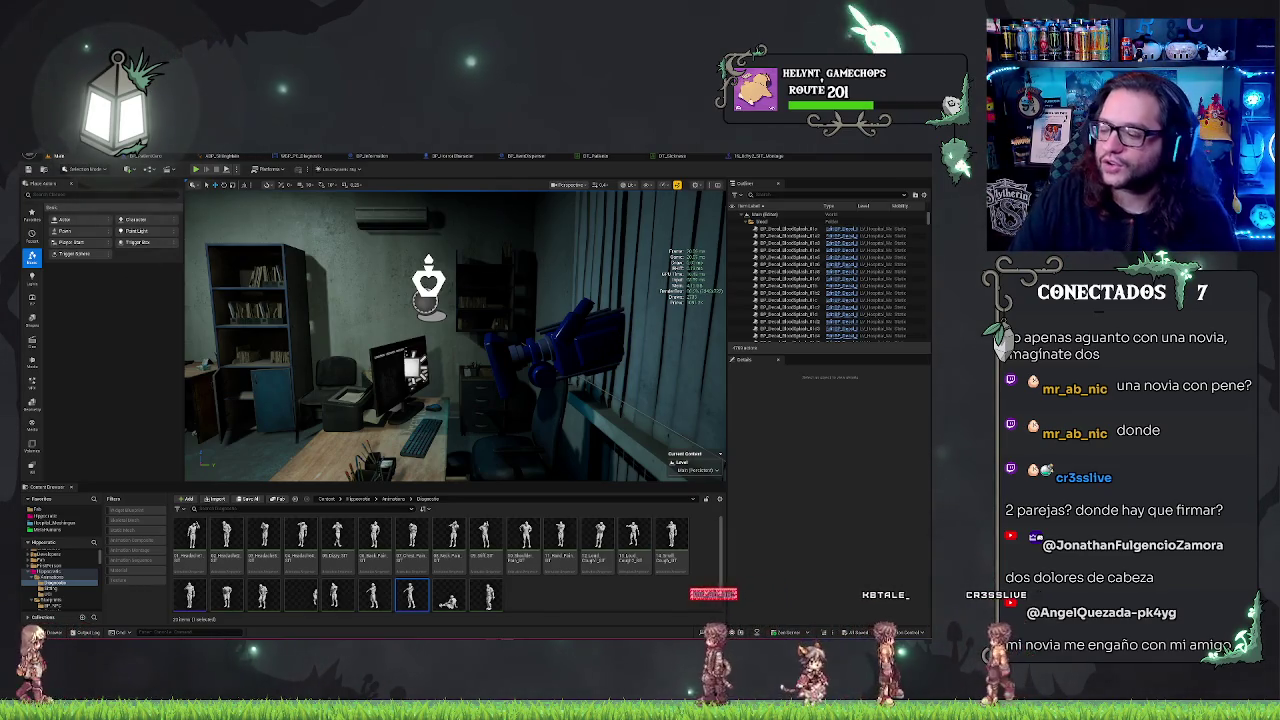
pyautogui.moveTo(561, 256); pyautogui.dragTo(480, 260)
pyautogui.rightClick(543, 286)
pyautogui.moveTo(543, 286); pyautogui.dragTo(500, 292)
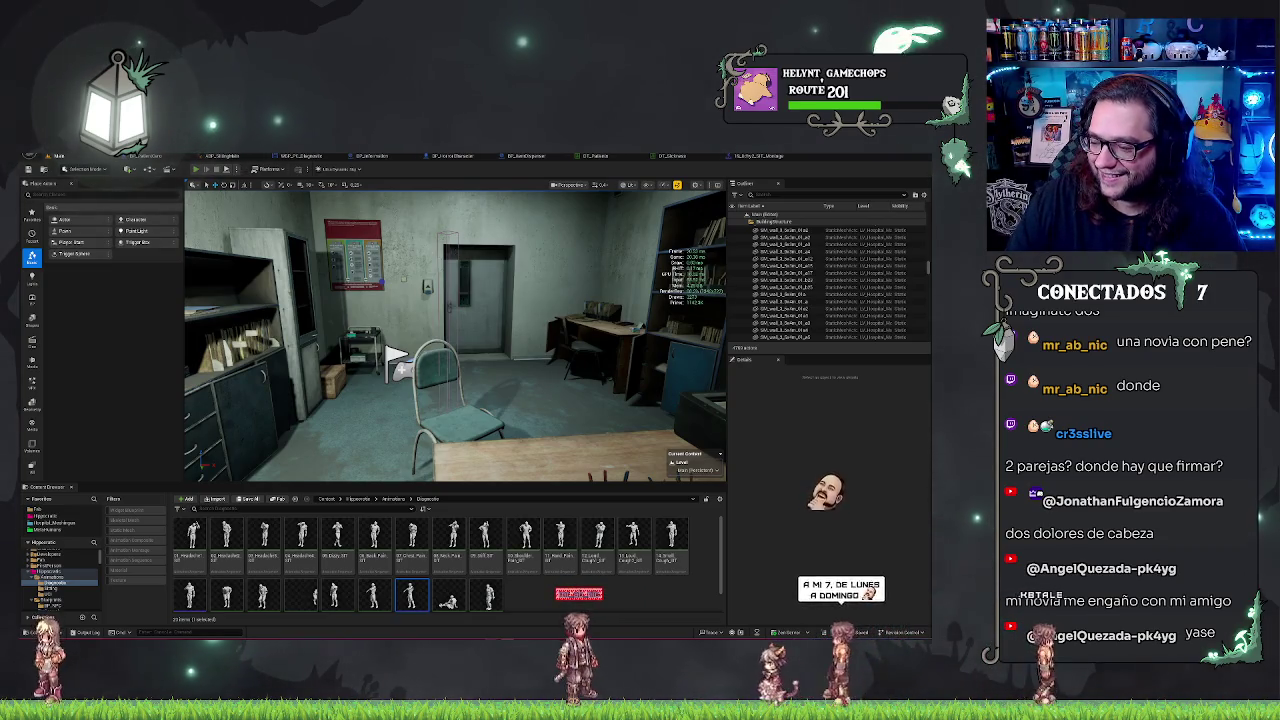
pyautogui.hotkey('alt', 'p')
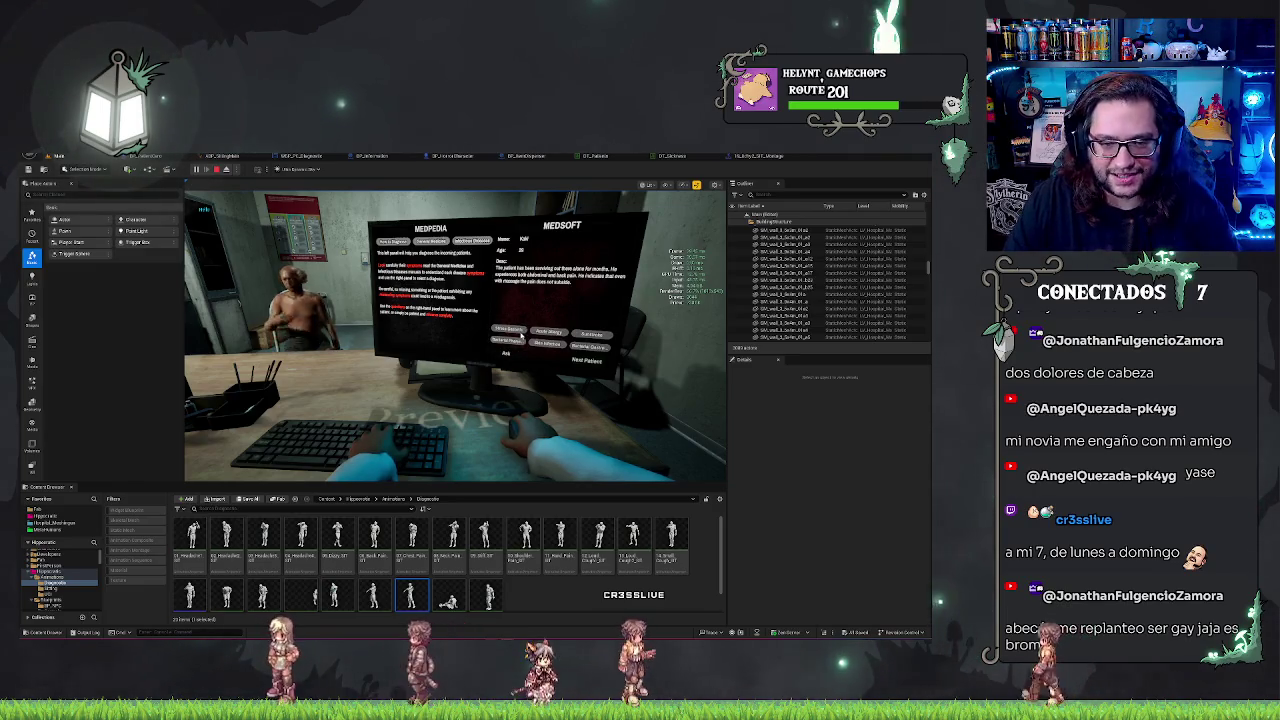
pyautogui.press('F8')
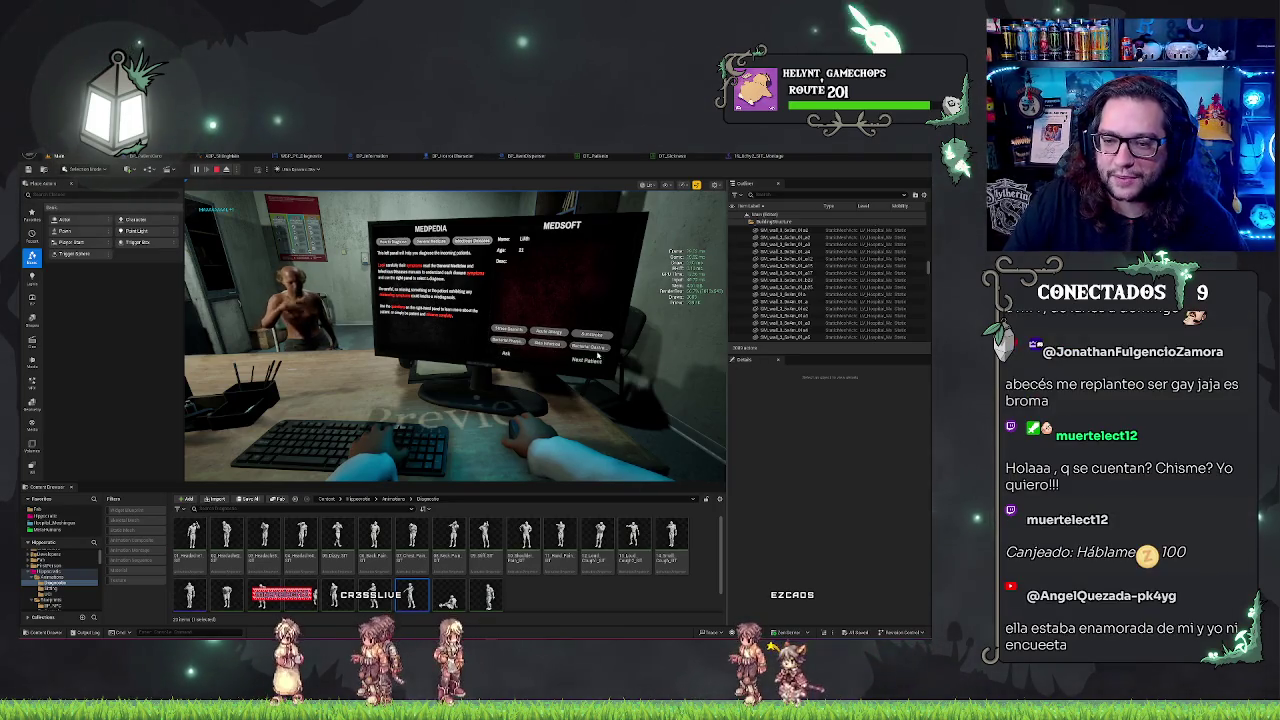
# Step: Send the patient away with Next Patient, then switch to a close view of the new patient
pyautogui.click(587, 362)
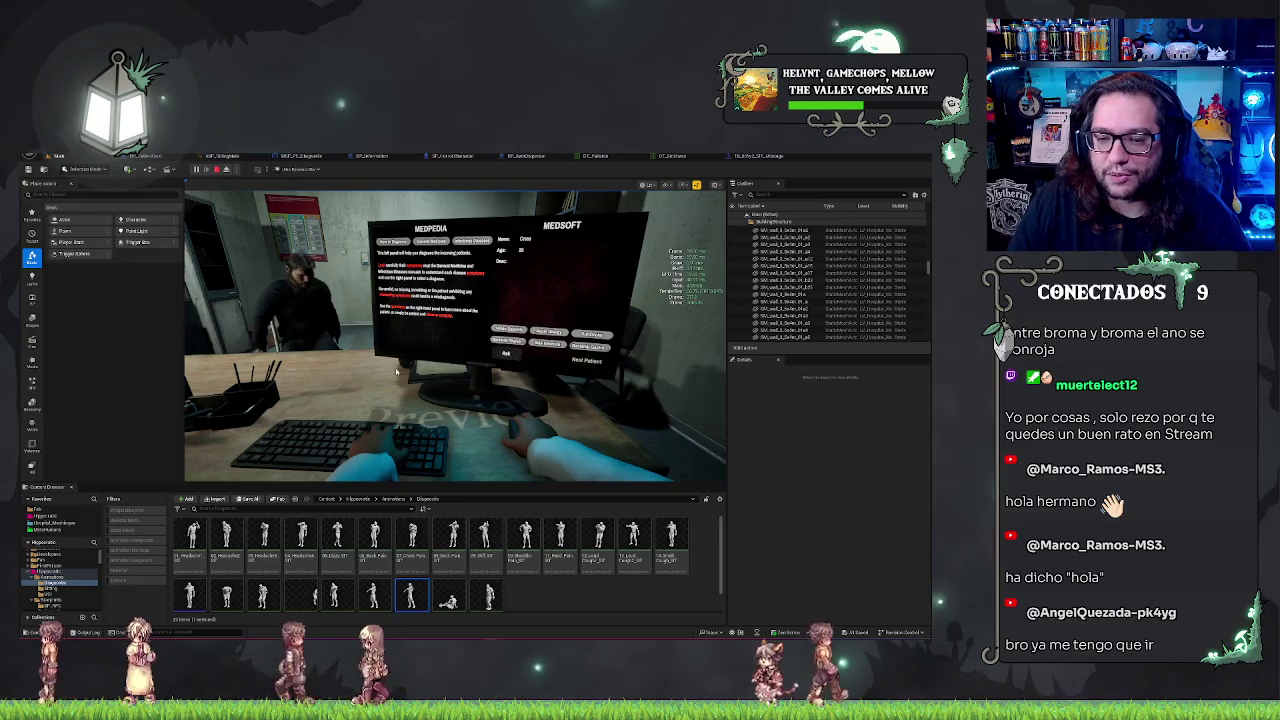
pyautogui.click(506, 357)
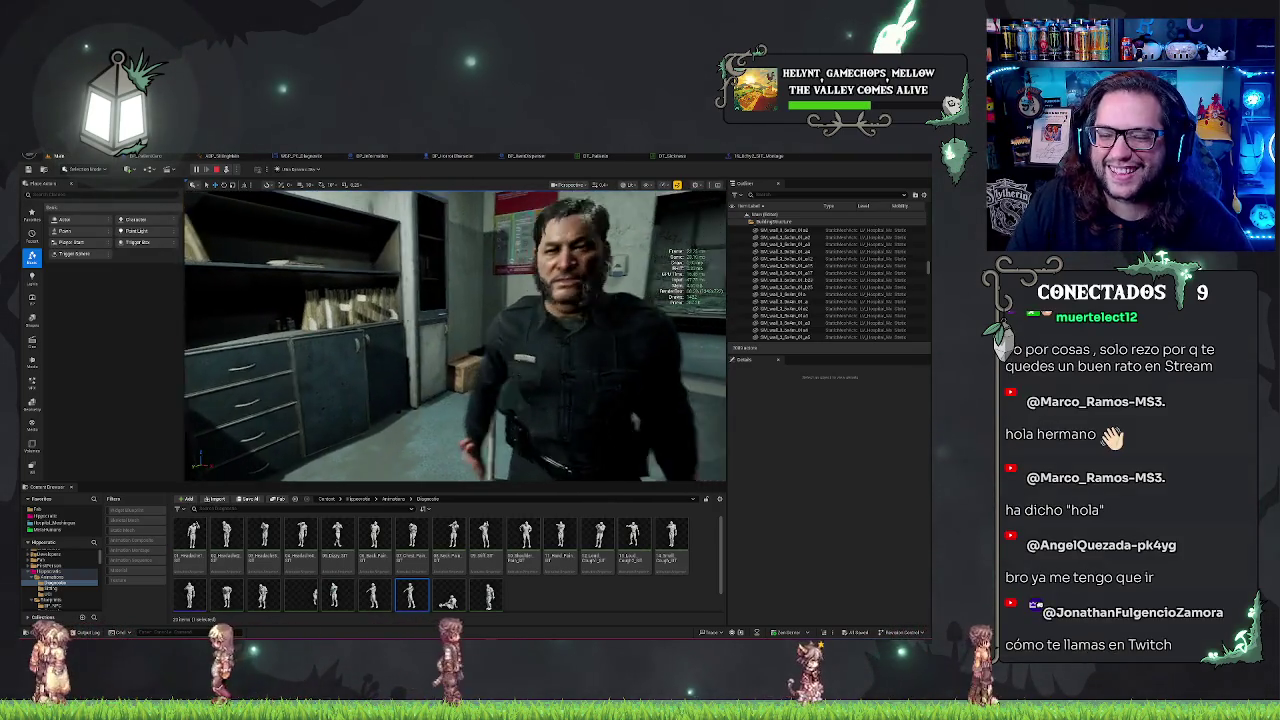
pyautogui.press('Escape')
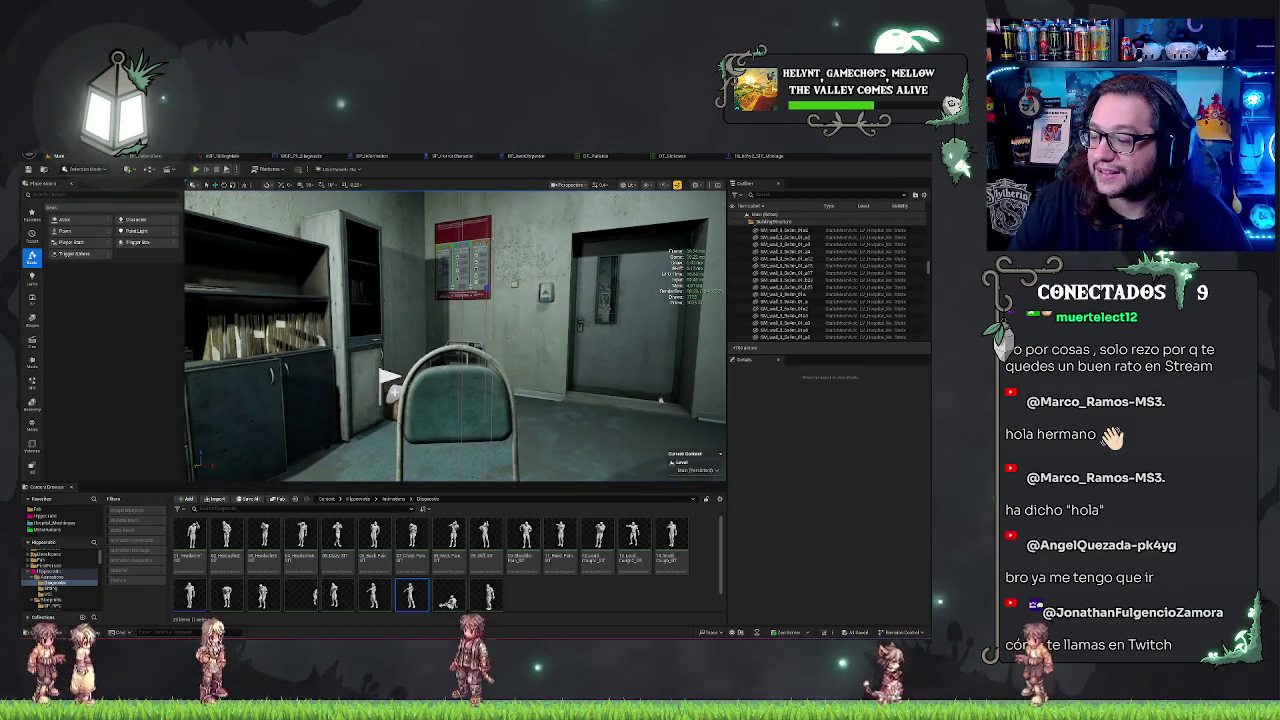
pyautogui.moveTo(388, 379); pyautogui.dragTo(388, 379)
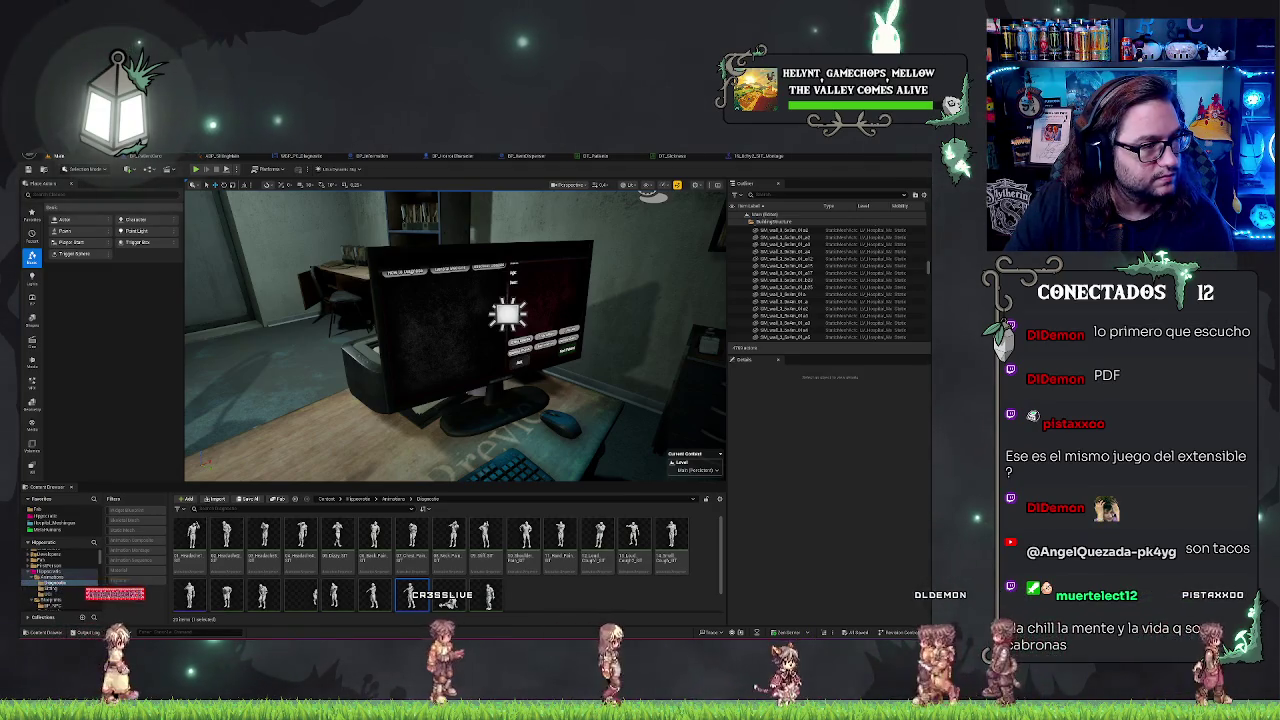
pyautogui.hotkey('alt', 'Tab')
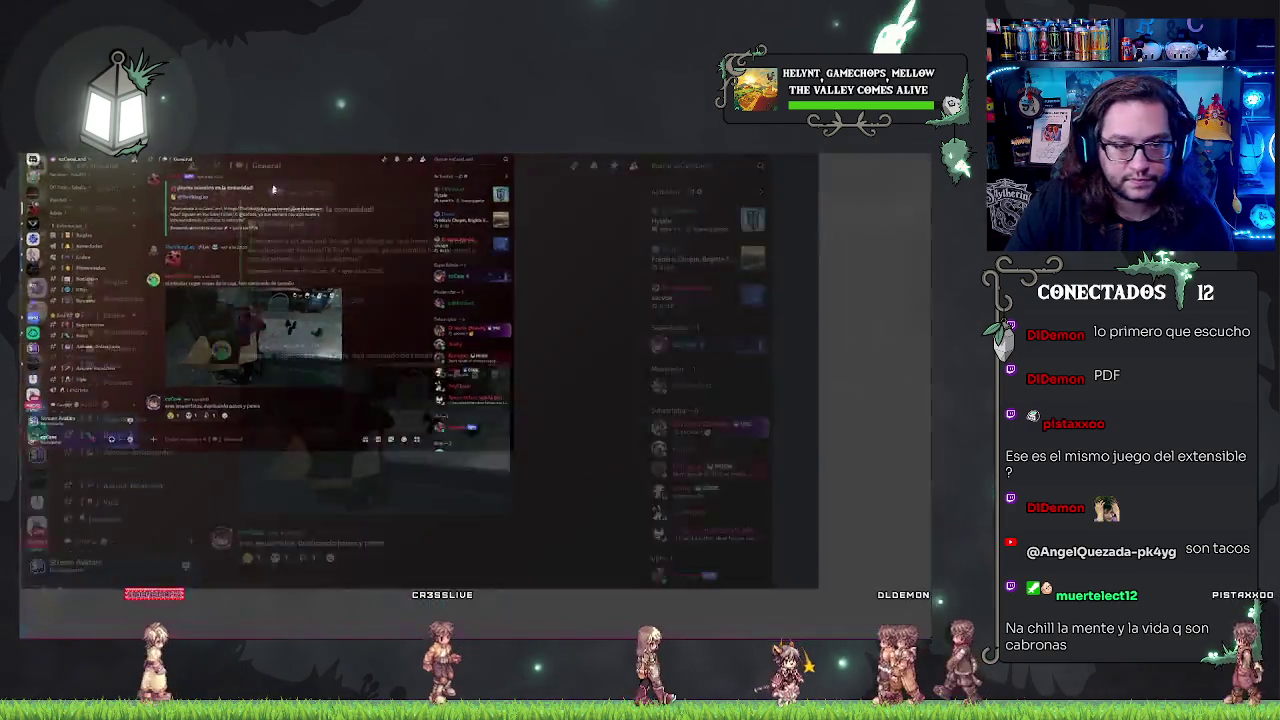
# Step: View the shared screenshot full-size, close it, scroll up the General channel, and return to Unreal
pyautogui.click(282, 509)
pyautogui.click(430, 378)
pyautogui.click(430, 378)
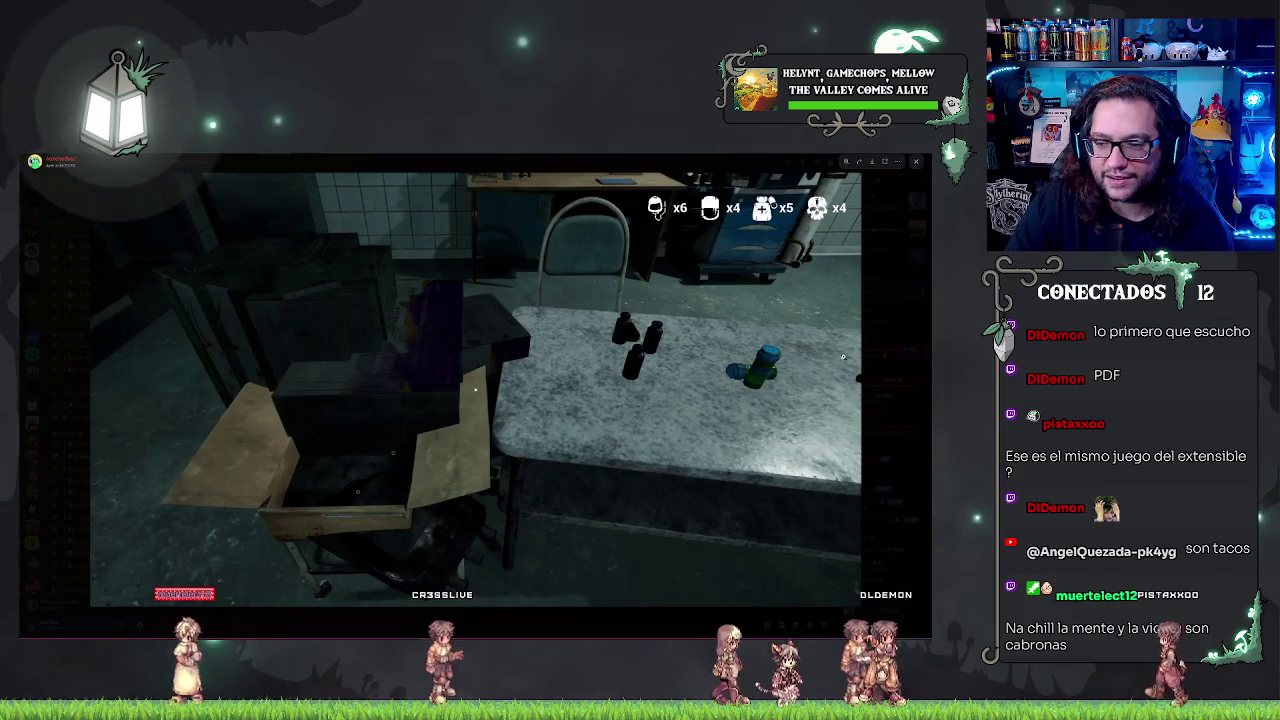
pyautogui.press('Escape')
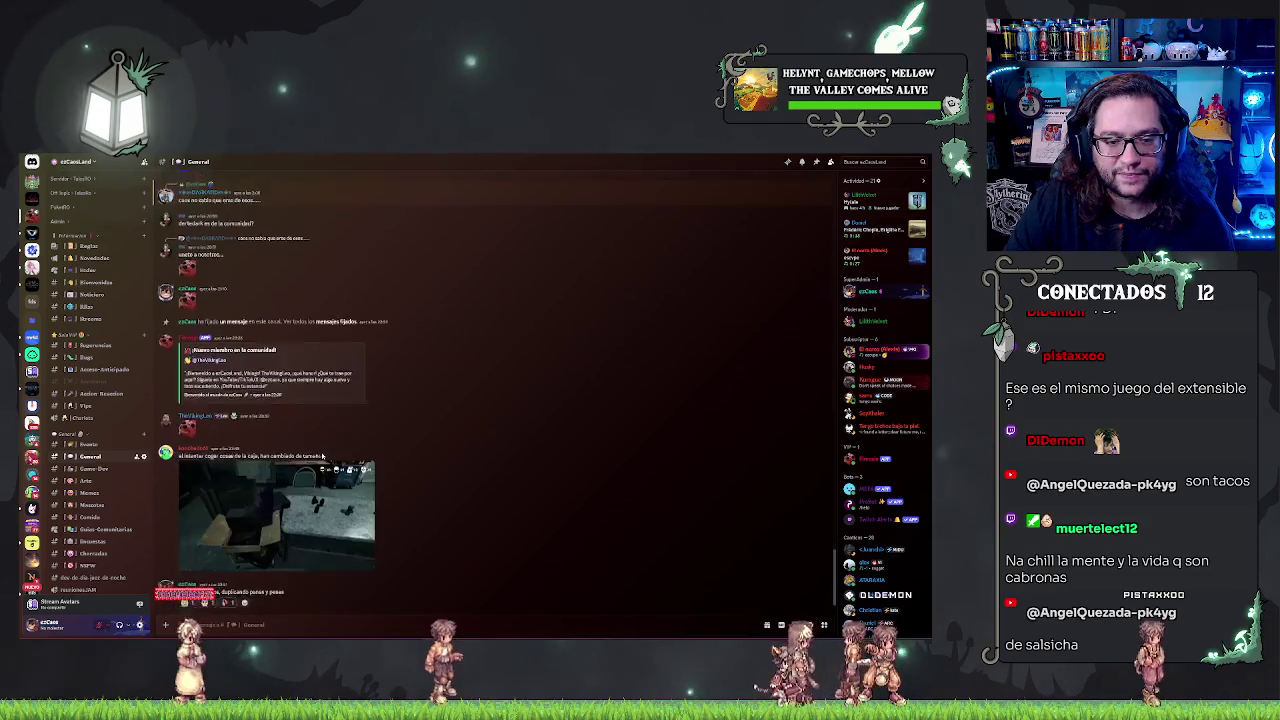
pyautogui.scroll(10, 322, 457)
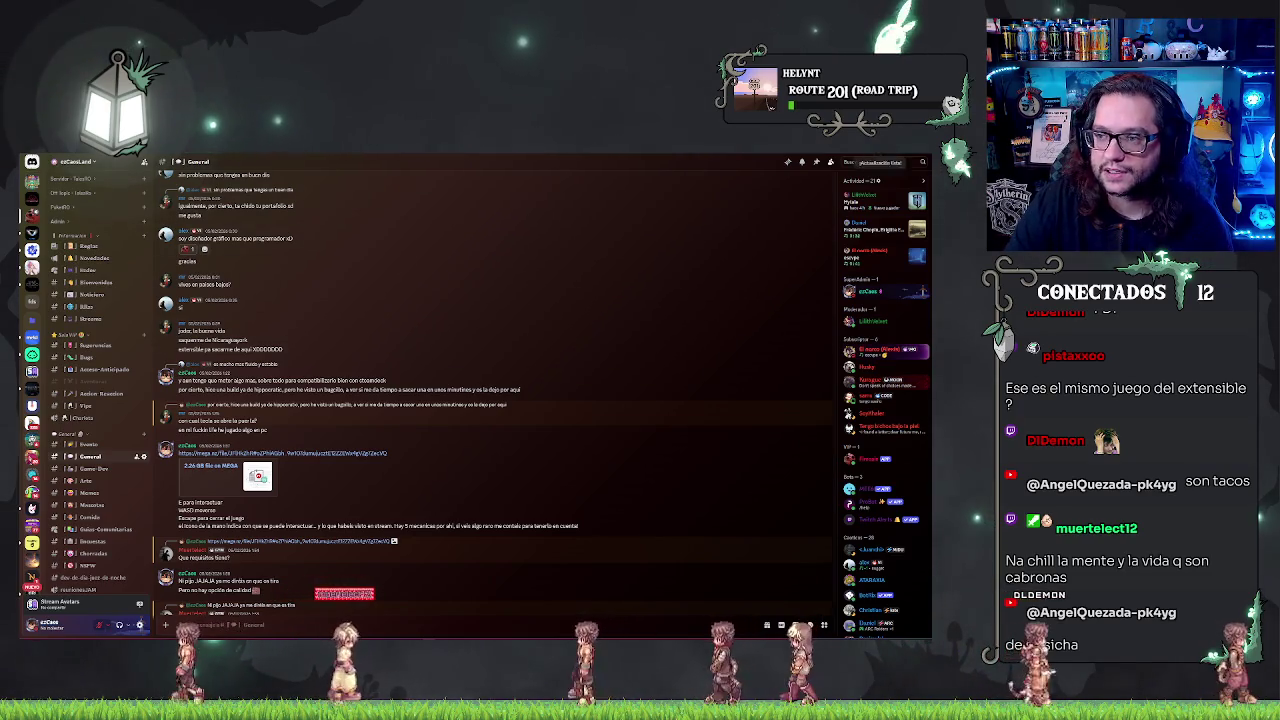
pyautogui.hotkey('alt', 'Tab')
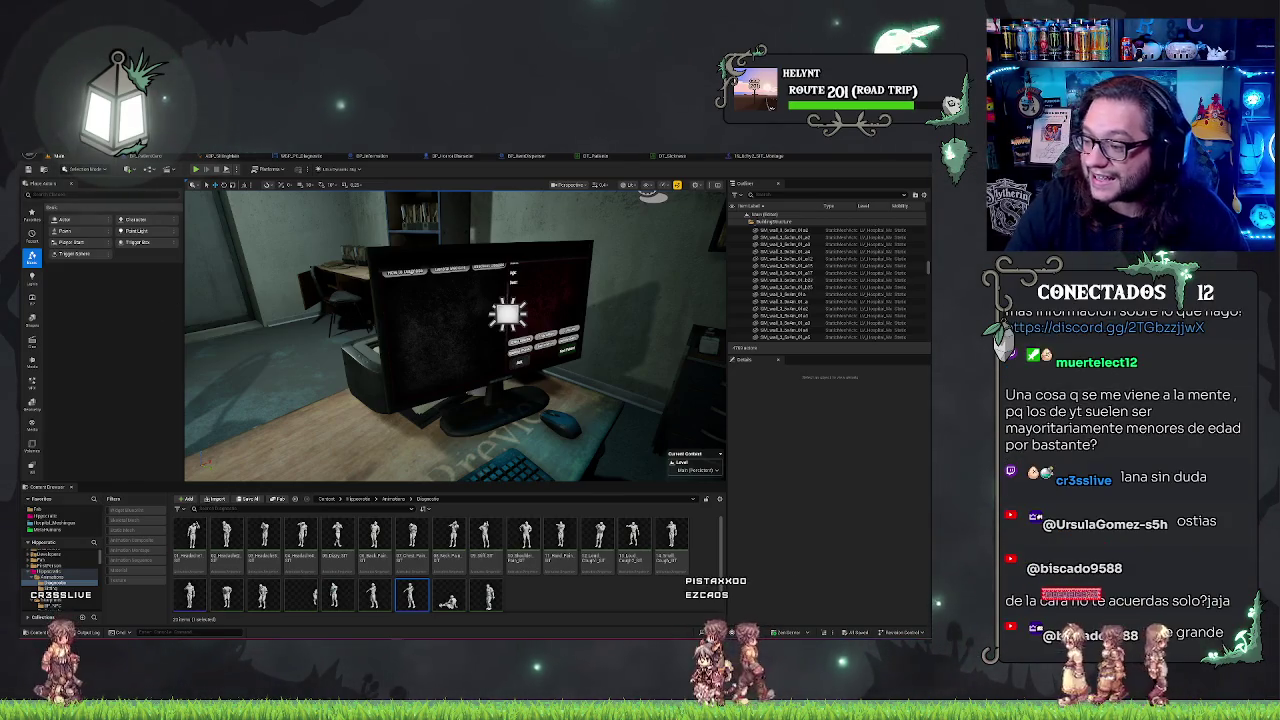
# Step: Start Play-in-Editor and walk through the dark, red-lit hospital corridors to the patient
pyautogui.moveTo(470, 330); pyautogui.dragTo(400, 330)
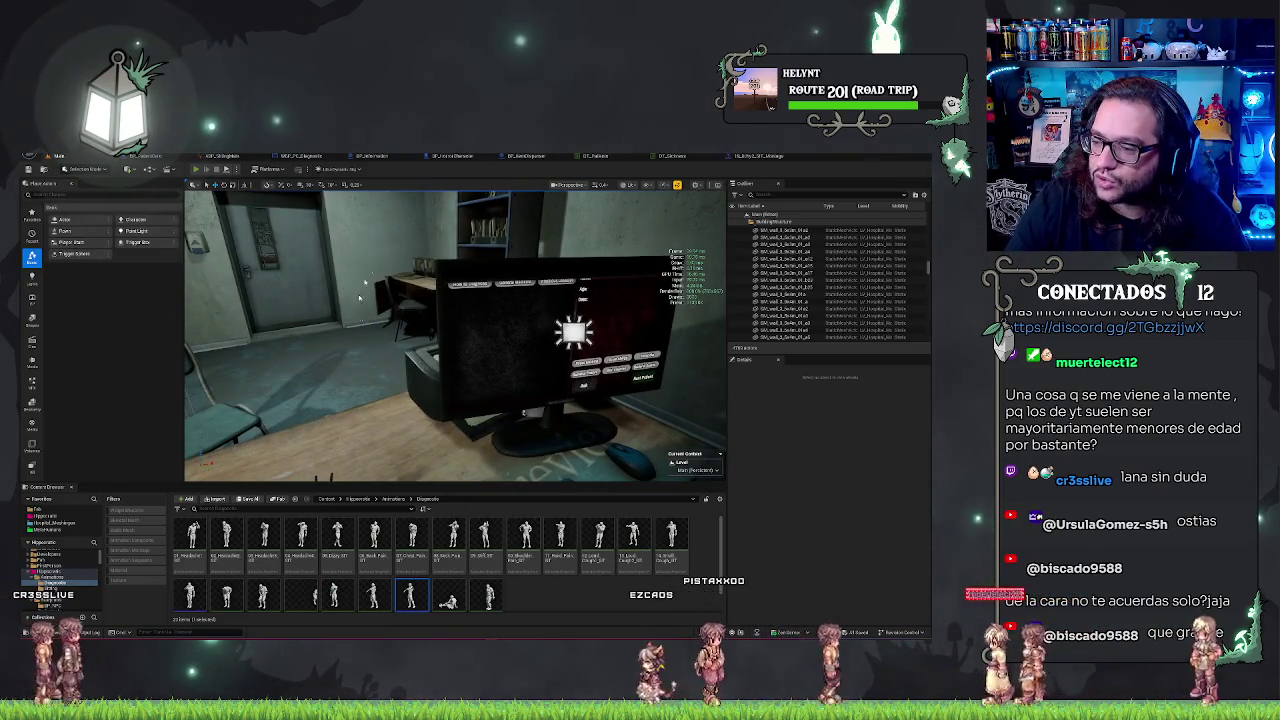
pyautogui.hotkey('alt', 'p')
pyautogui.press('w')
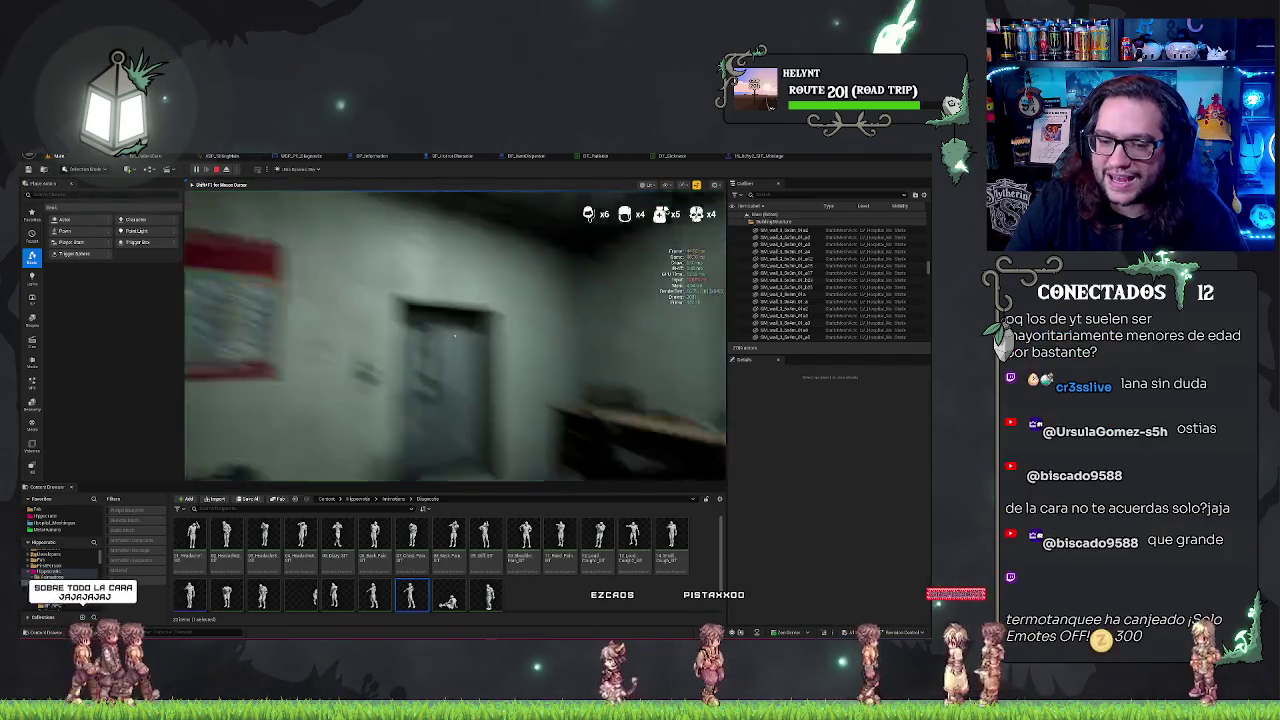
pyautogui.press('w')
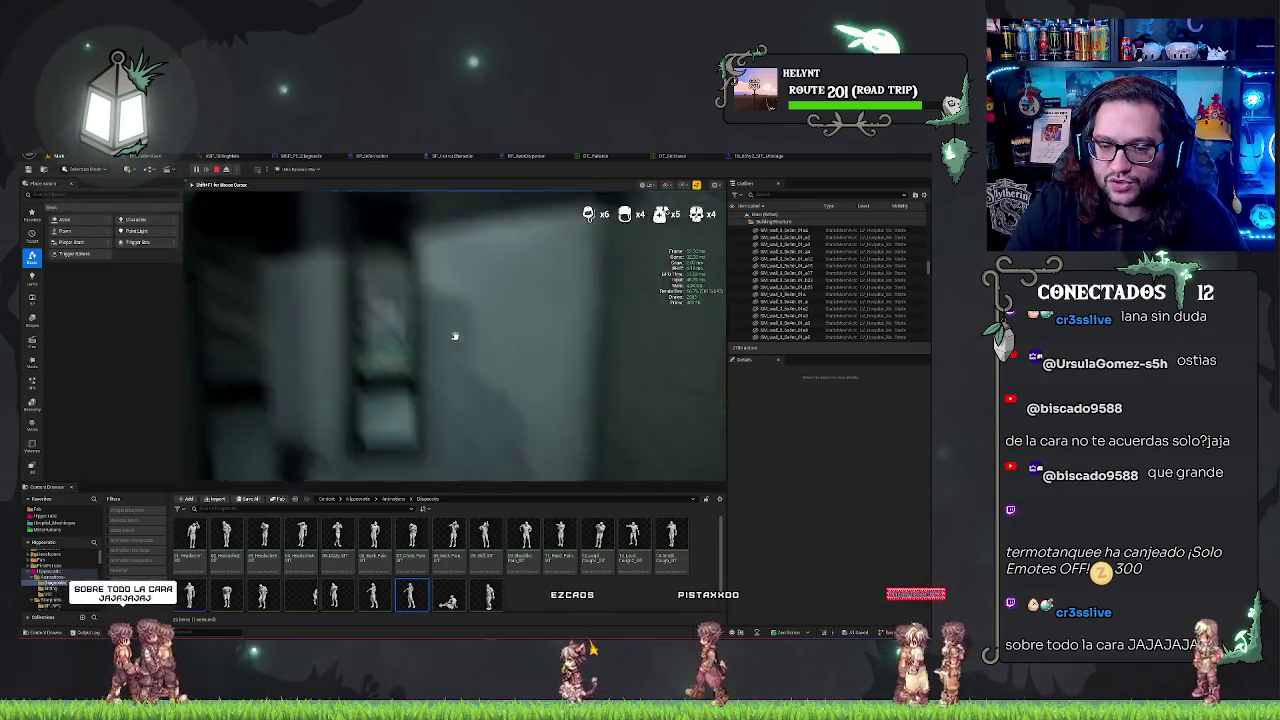
pyautogui.press('w')
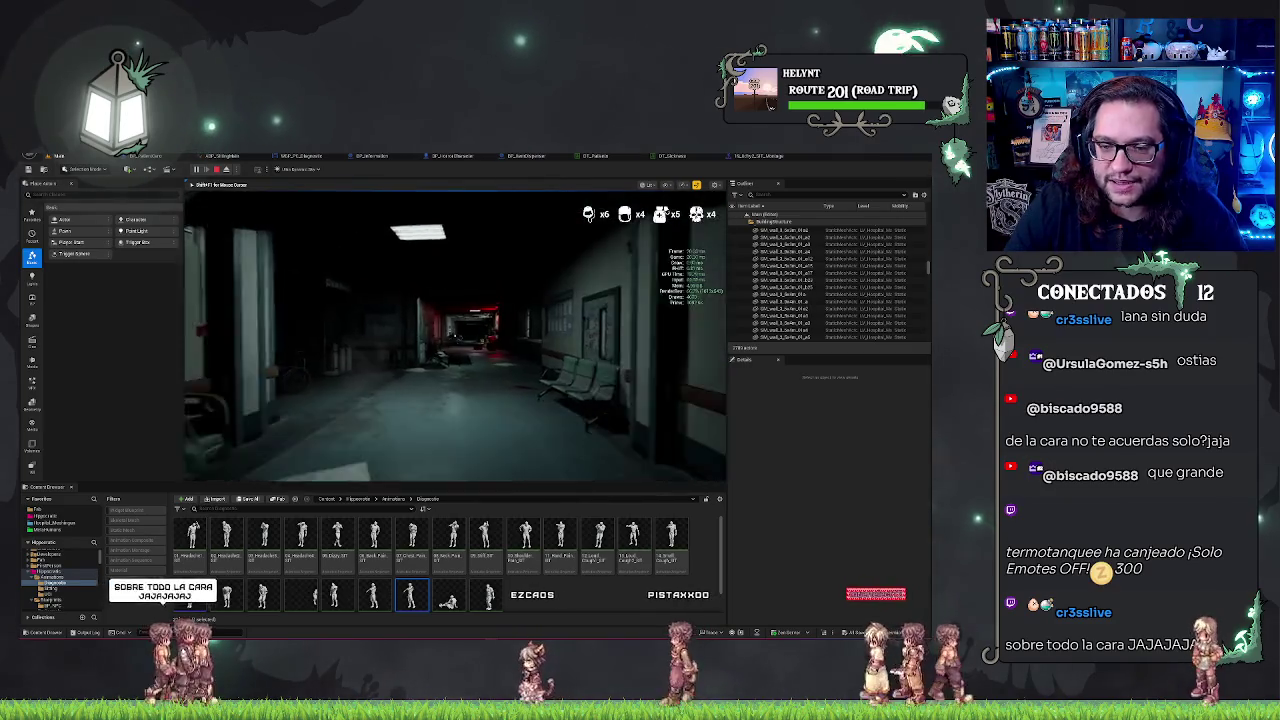
pyautogui.press('w')
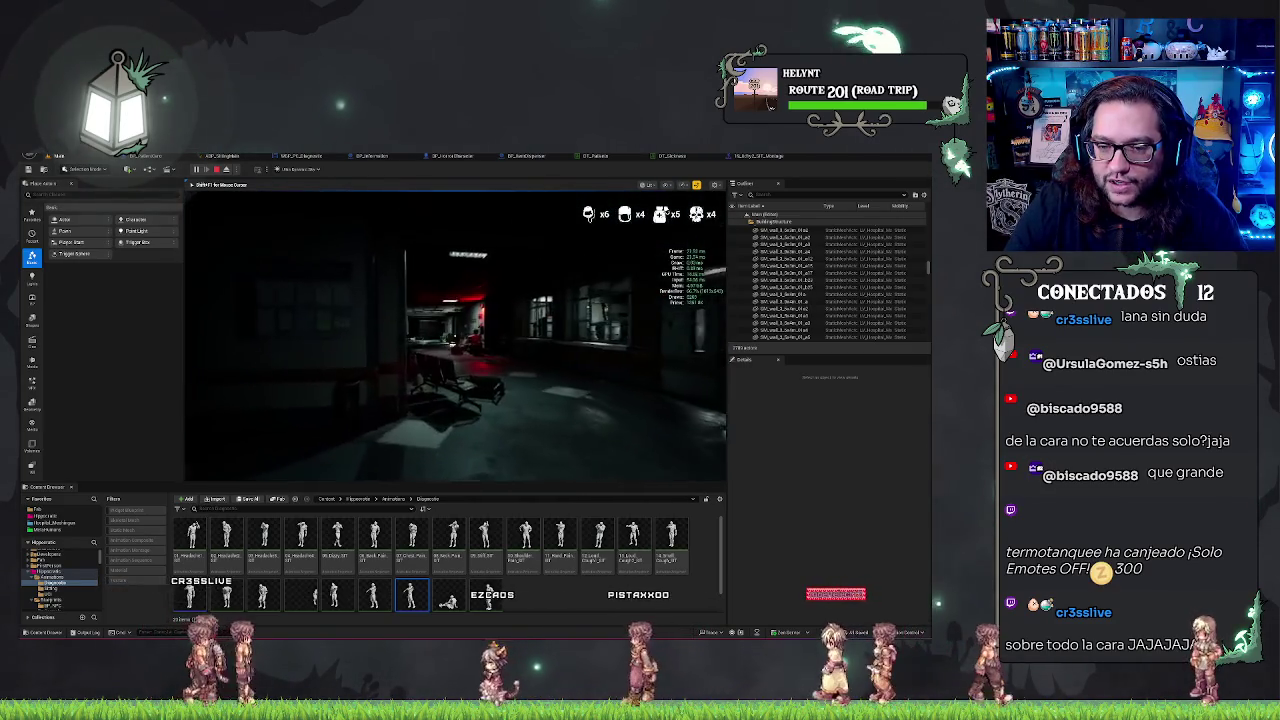
pyautogui.press('w')
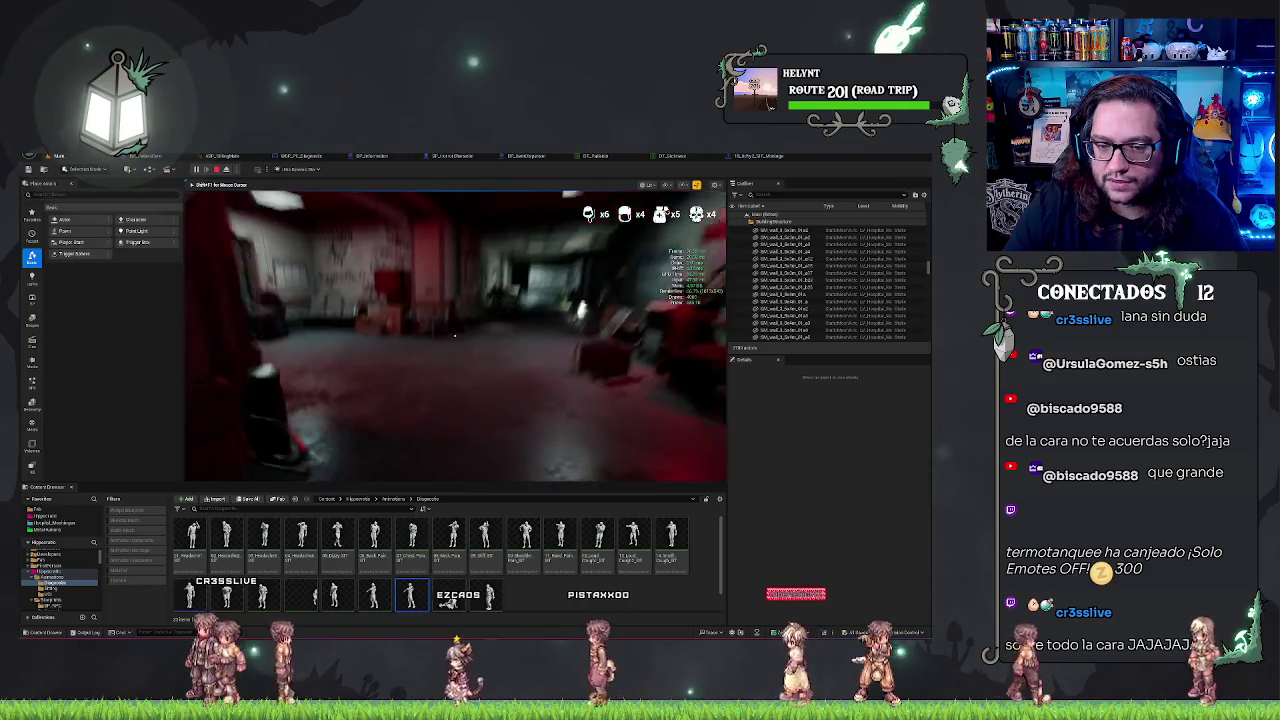
pyautogui.press('w')
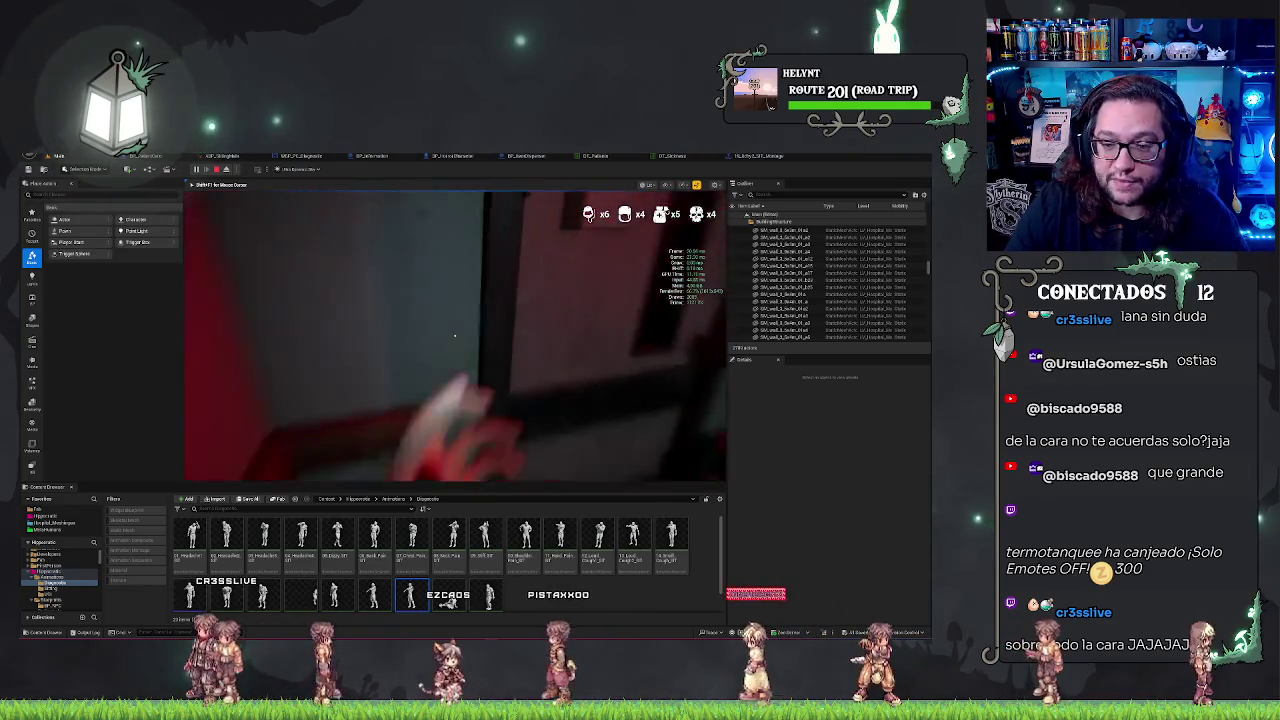
pyautogui.press('w')
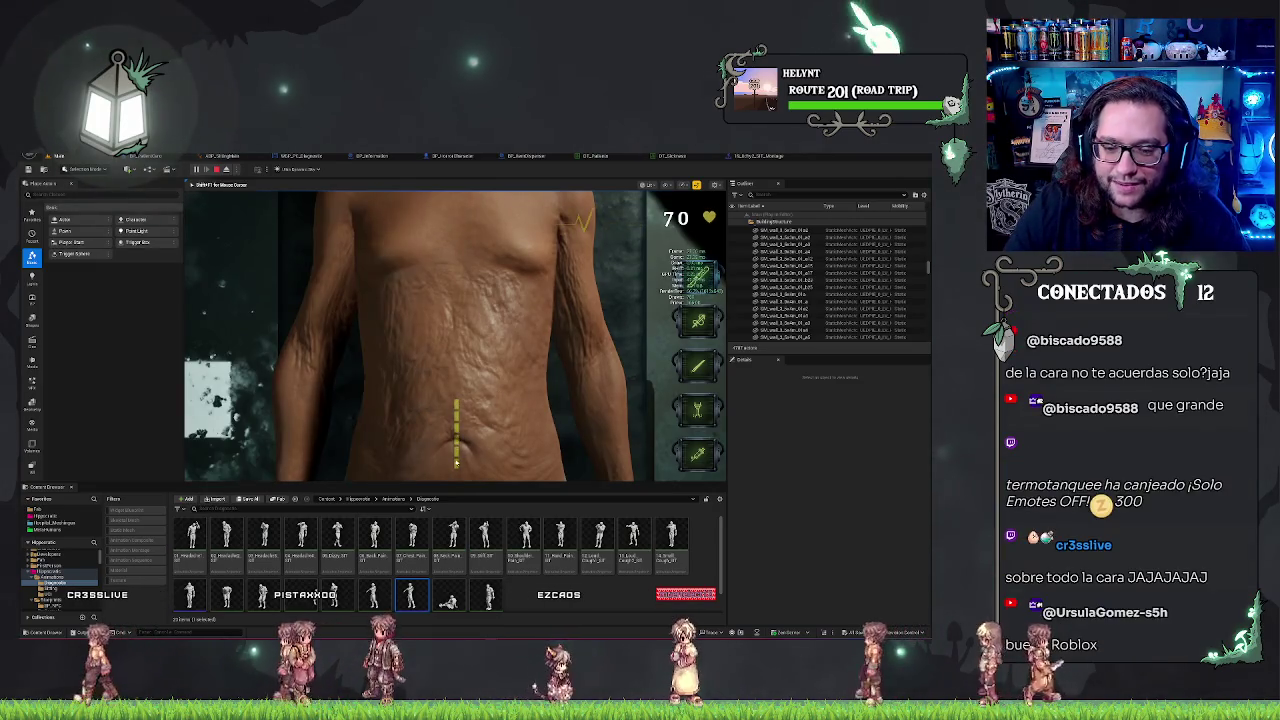
# Step: Cut the incision along the yellow guide, laser the blue targets, and stitch the wound
pyautogui.moveTo(456, 401); pyautogui.dragTo(456, 465)
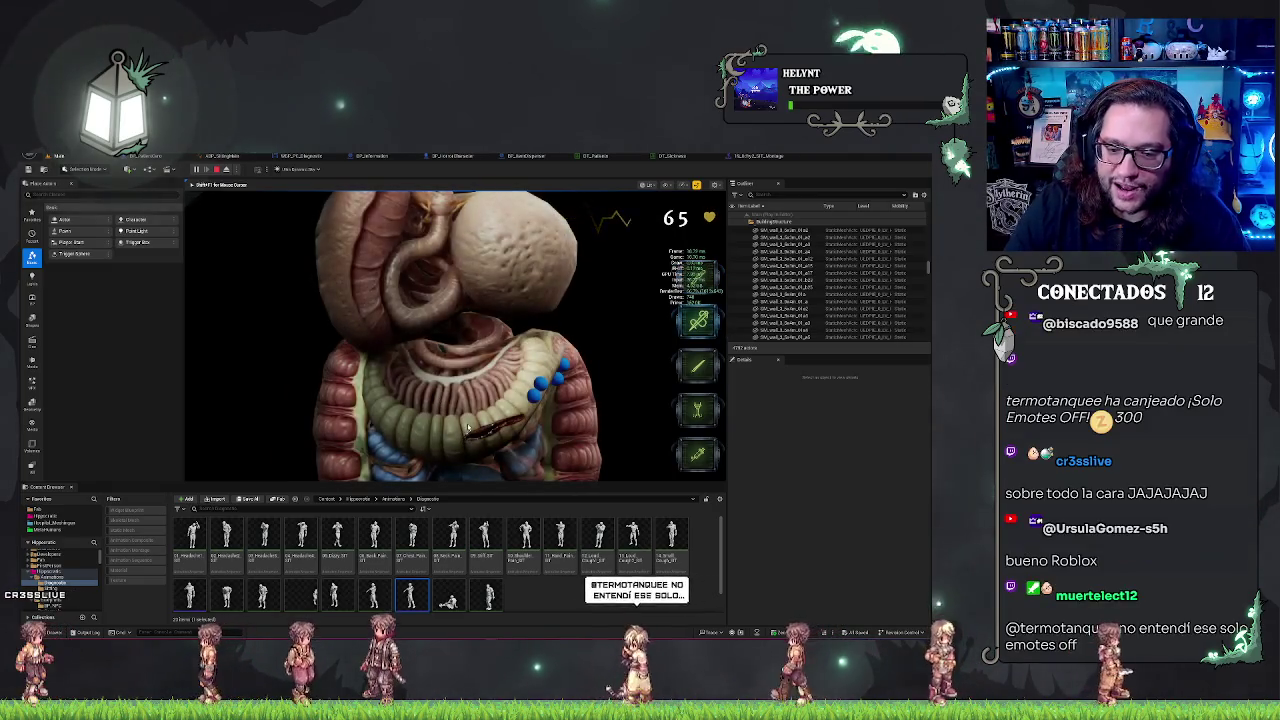
pyautogui.click(697, 405)
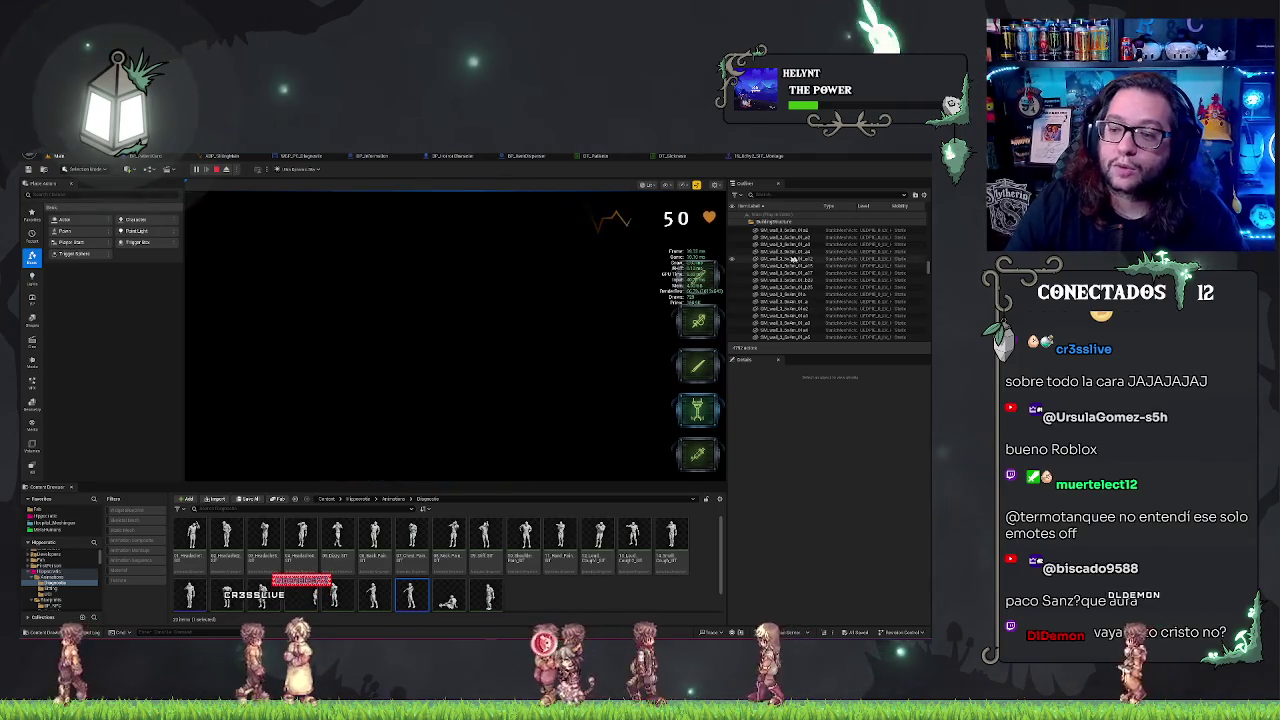
pyautogui.click(454, 410)
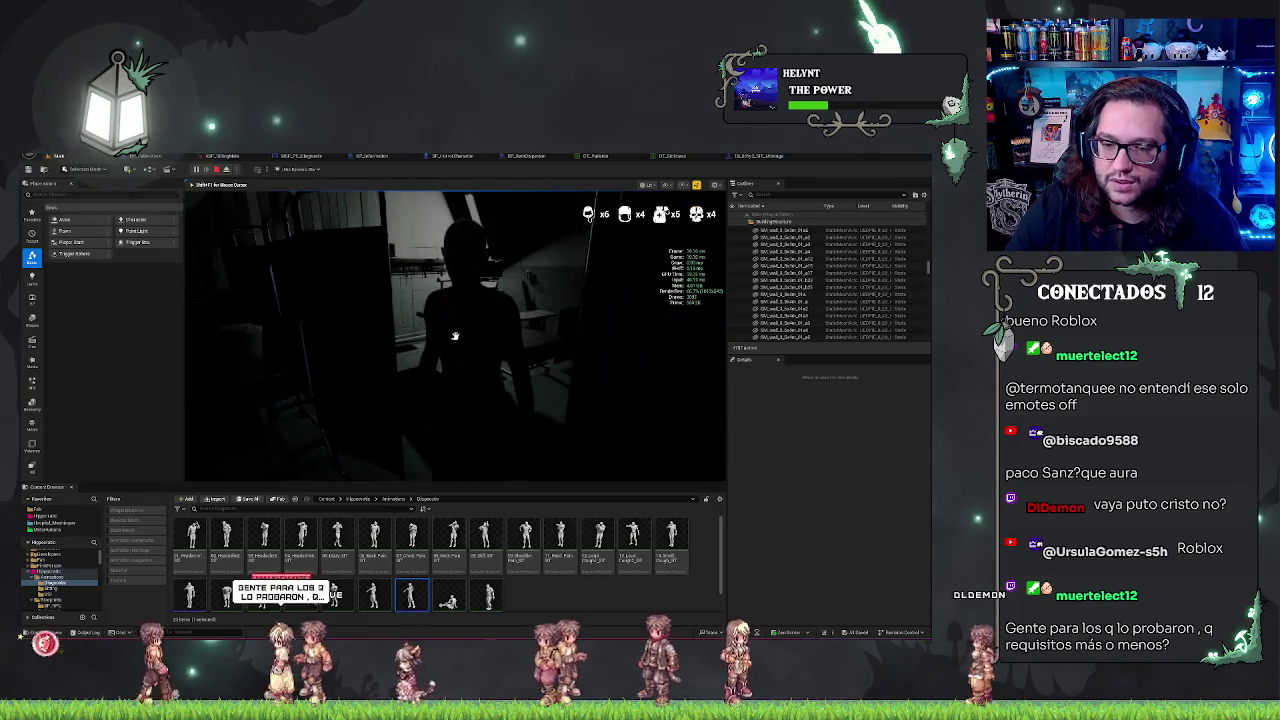
# Step: Stop the play-test with Escape to return to editing
pyautogui.press('Escape')
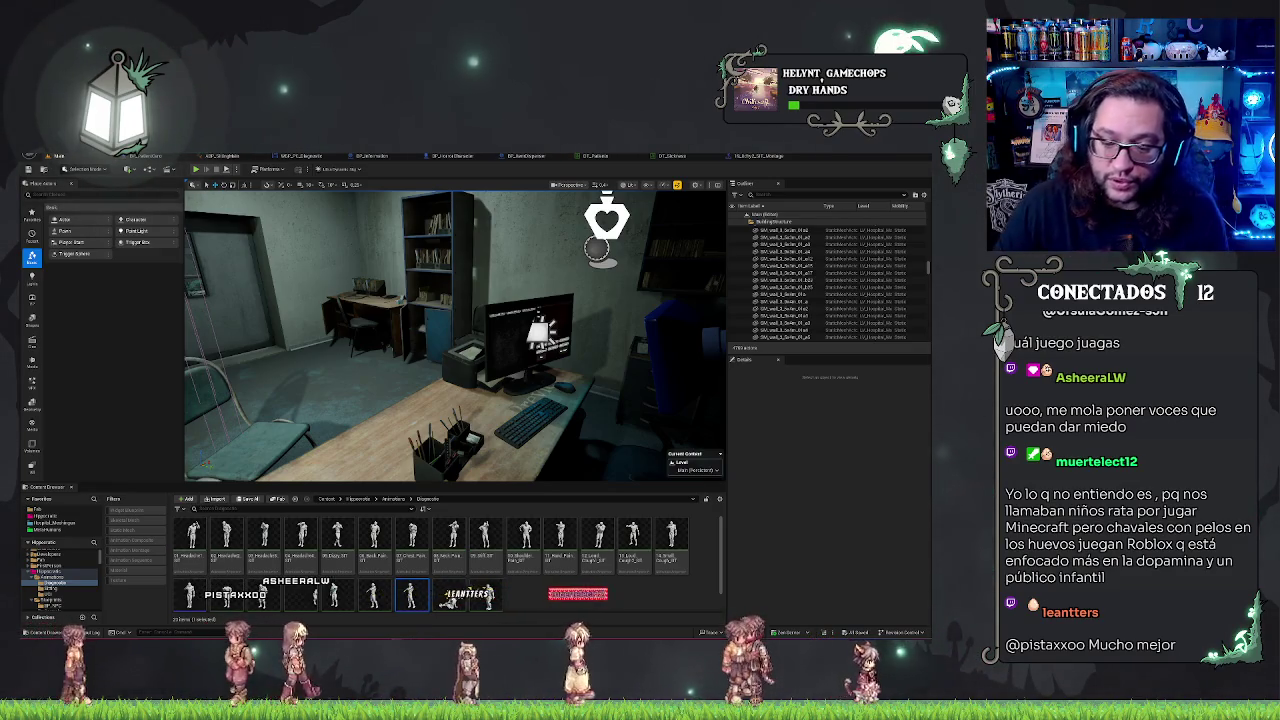
# Step: Switch from the Unreal Editor to the Steam window showing Day at the Office – Prologue
pyautogui.hotkey('alt', 'Tab')
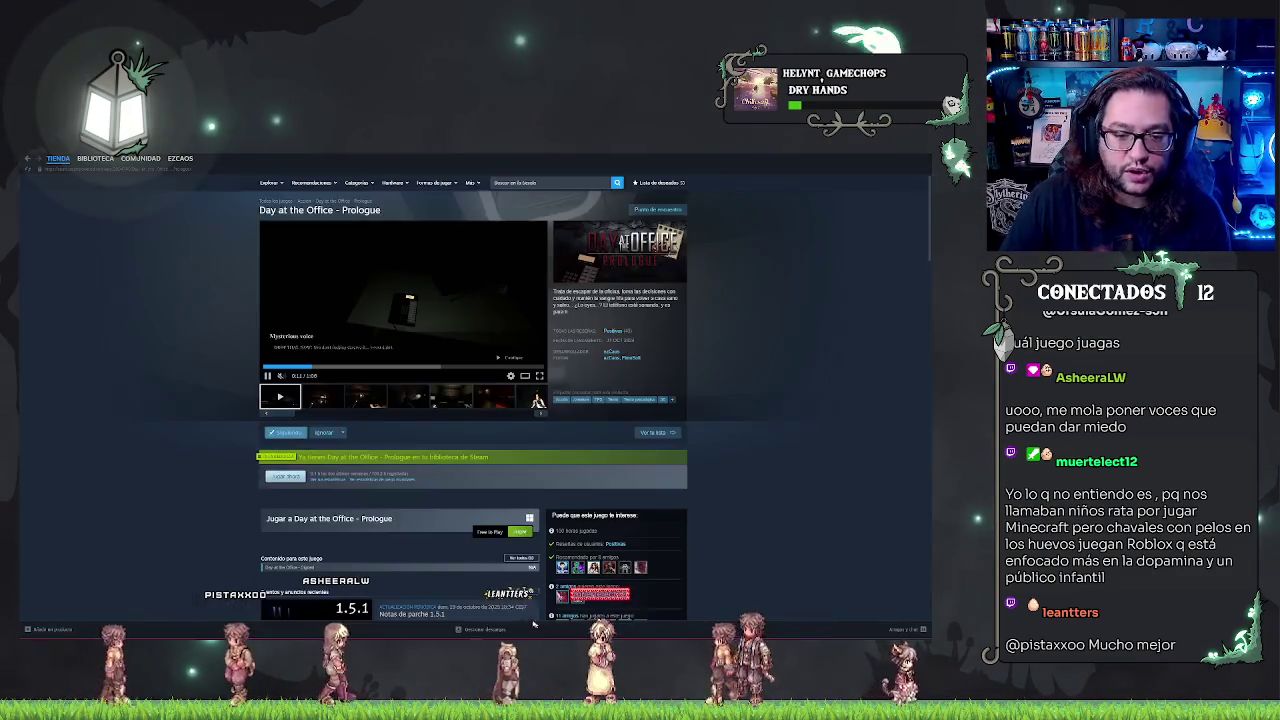
# Step: Go to the Steam library home, group games by recent dates, and clear the search
pyautogui.moveTo(95, 158)
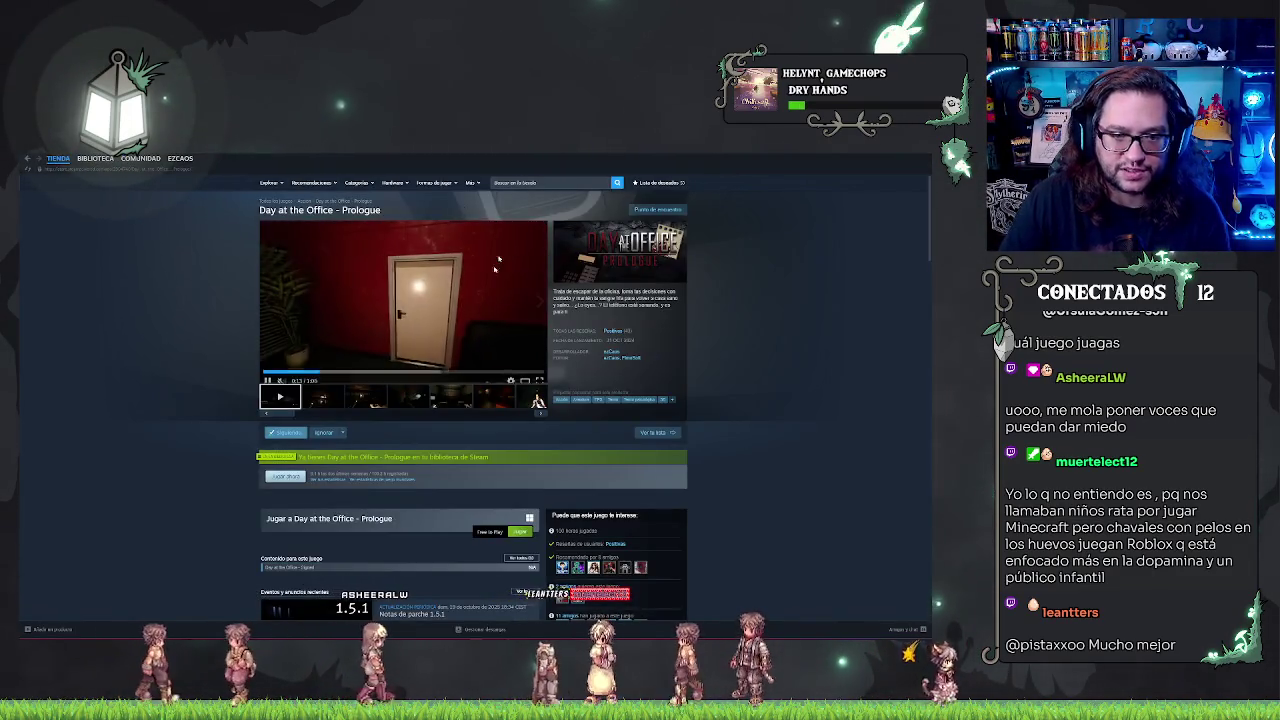
pyautogui.click(95, 158)
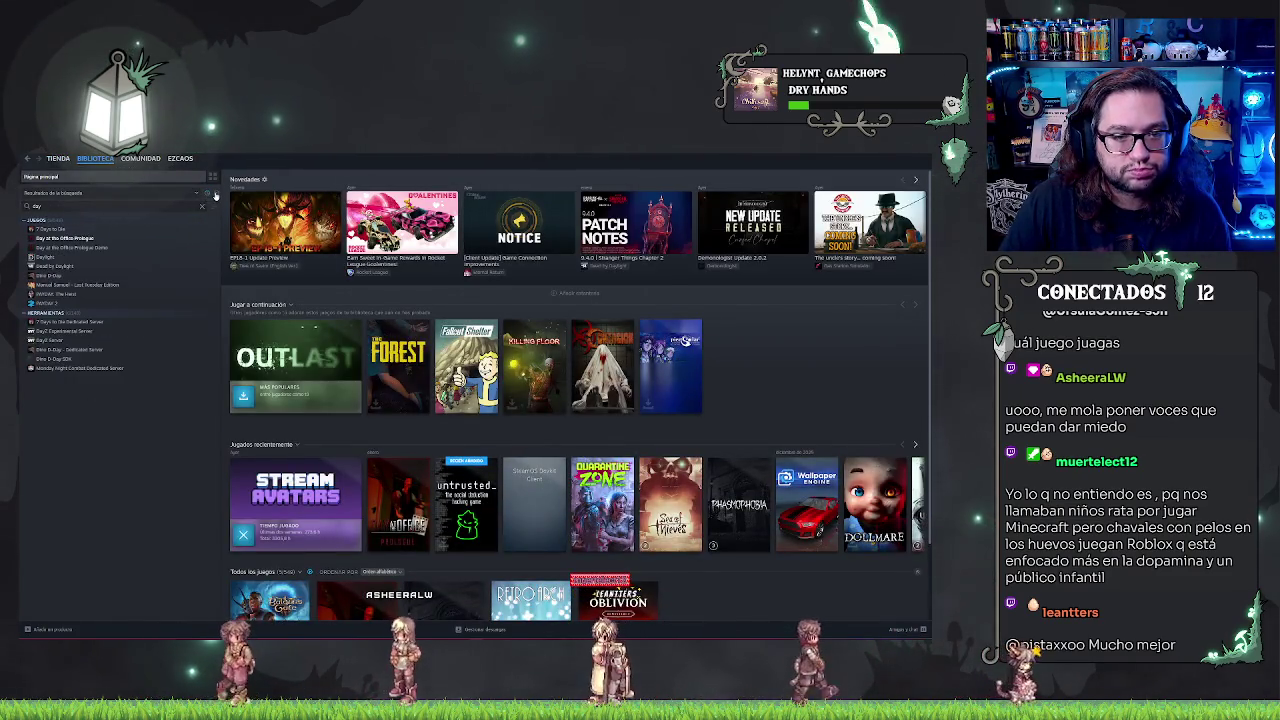
pyautogui.click(215, 196)
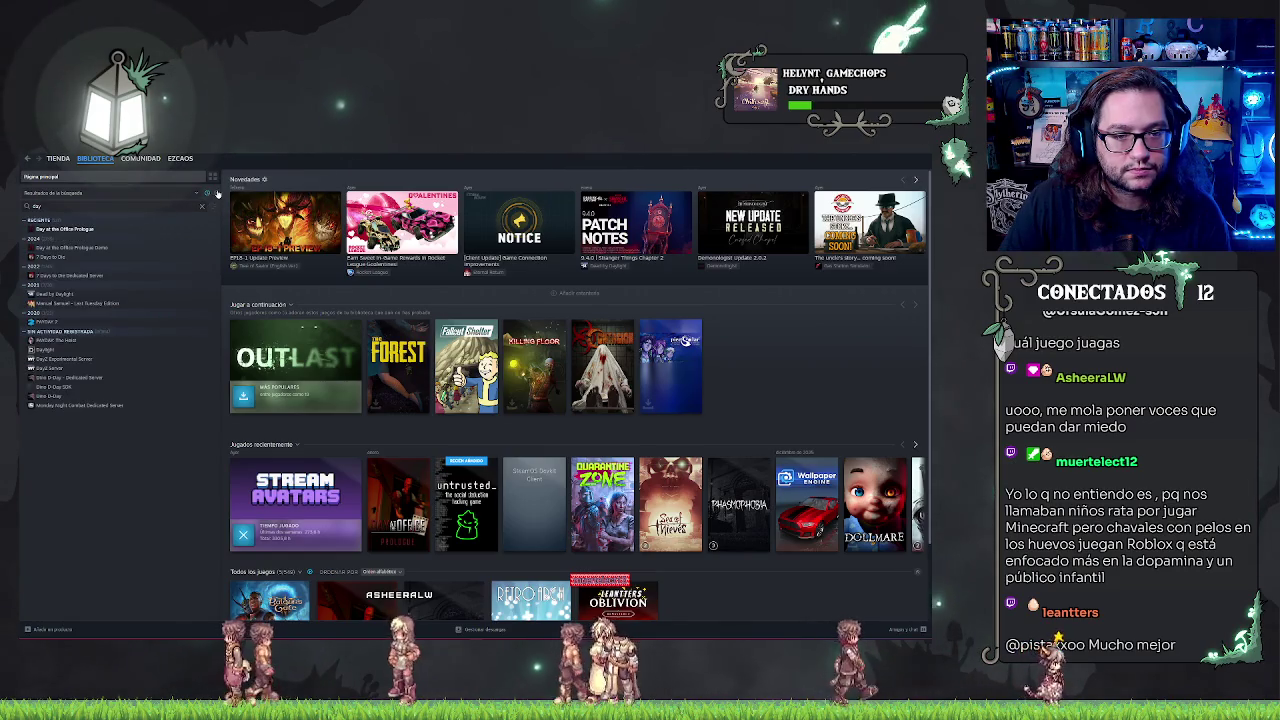
pyautogui.click(201, 205)
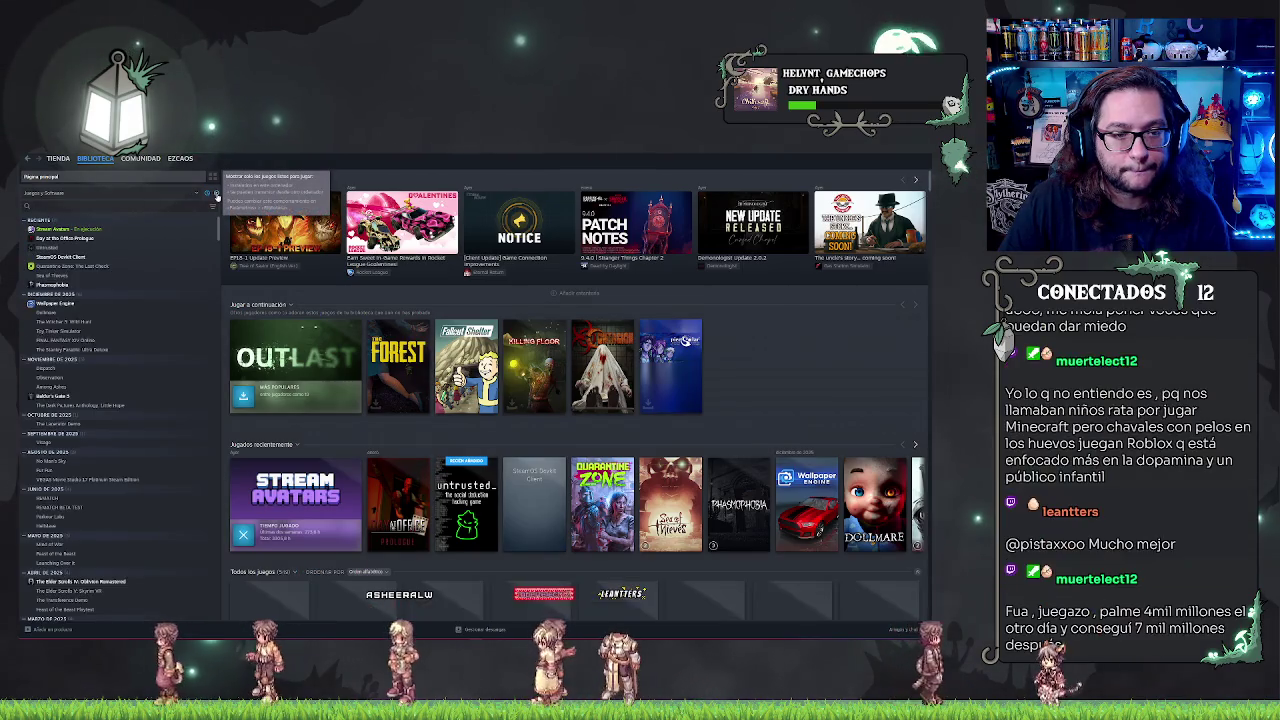
# Step: Browse Quarantine Zone, Sea of Thieves, Phasmophobia, Witcher 3 and others, ending on The Stanley Parable, then return to Unreal
pyautogui.click(61, 248)
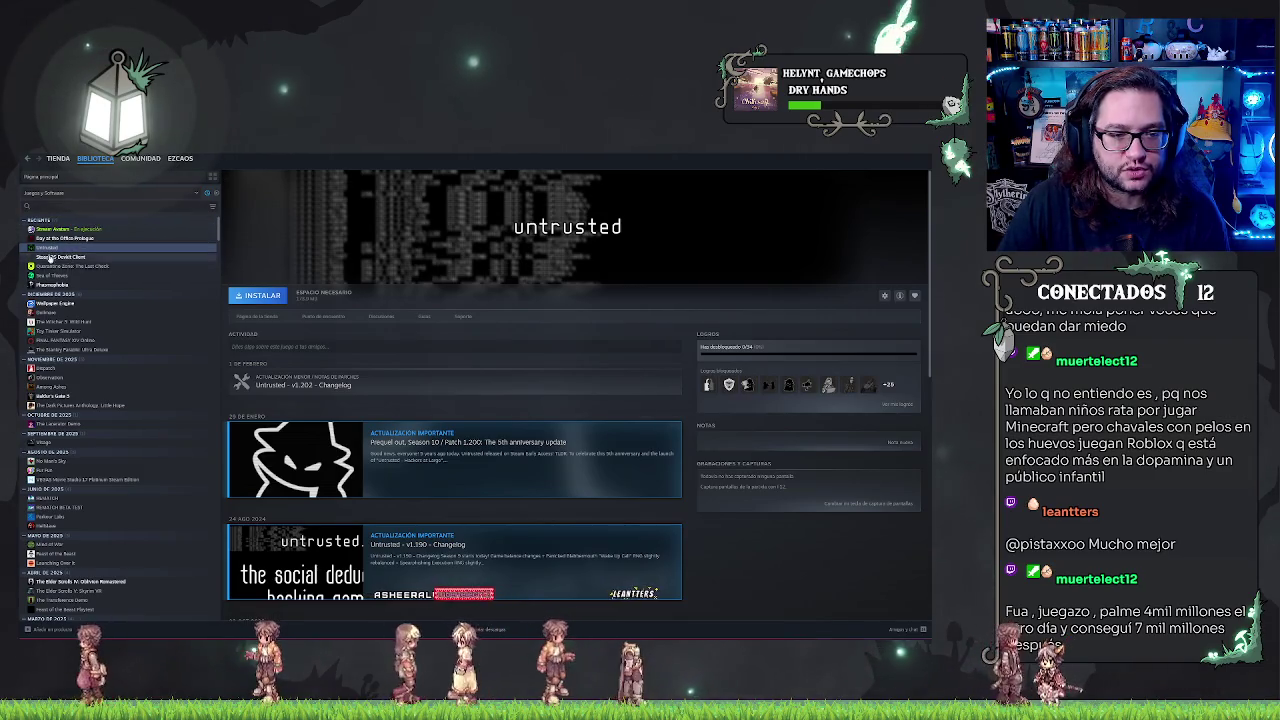
pyautogui.click(78, 266)
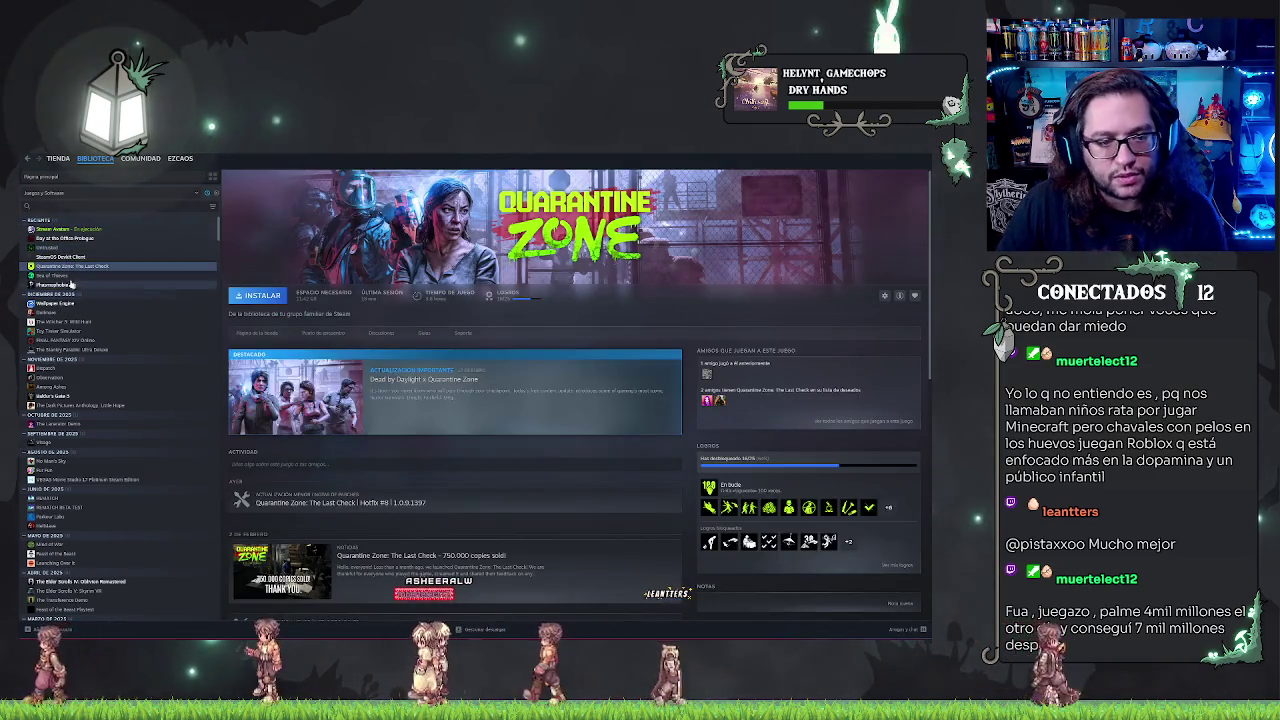
pyautogui.click(60, 275)
pyautogui.click(57, 285)
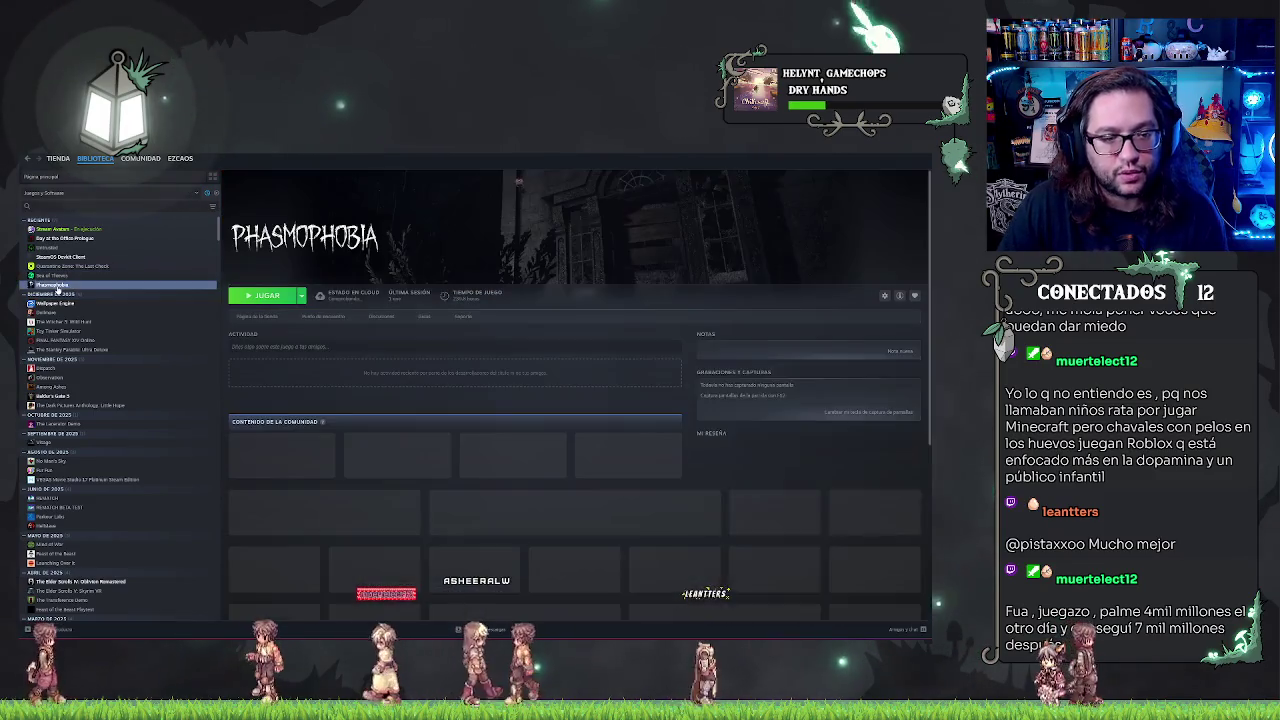
pyautogui.click(60, 312)
pyautogui.click(64, 322)
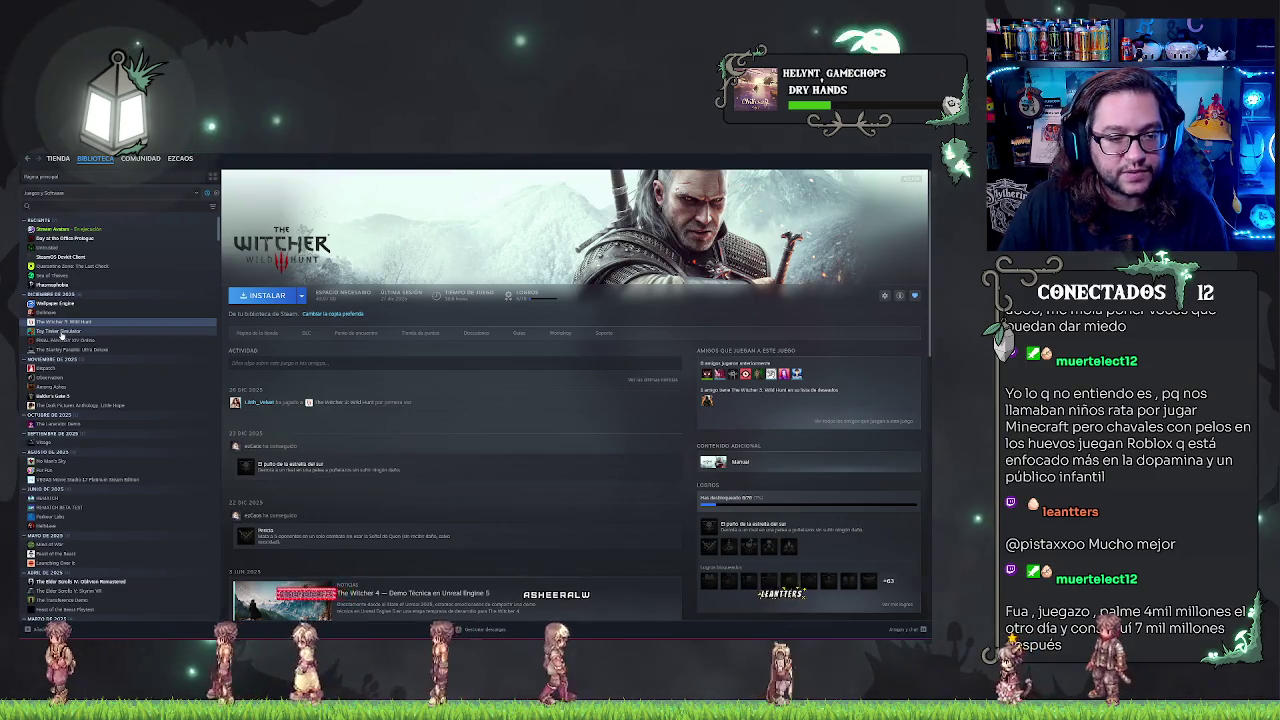
pyautogui.click(62, 332)
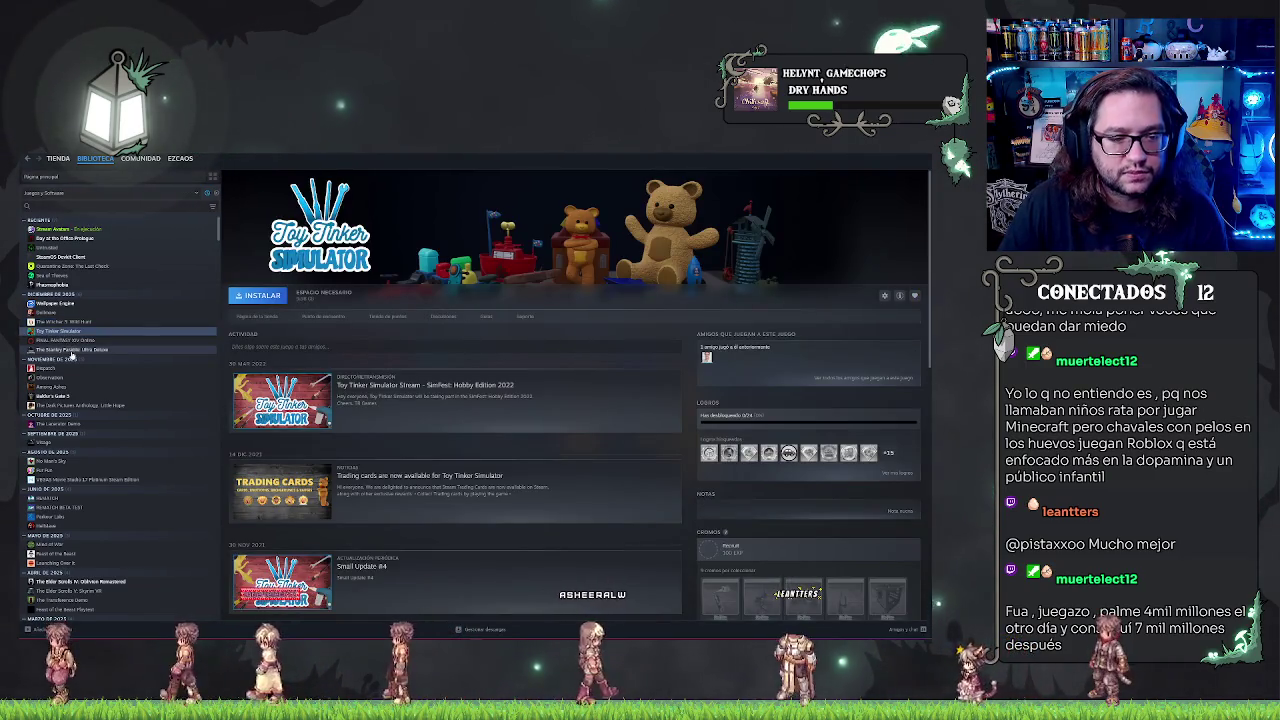
pyautogui.click(68, 350)
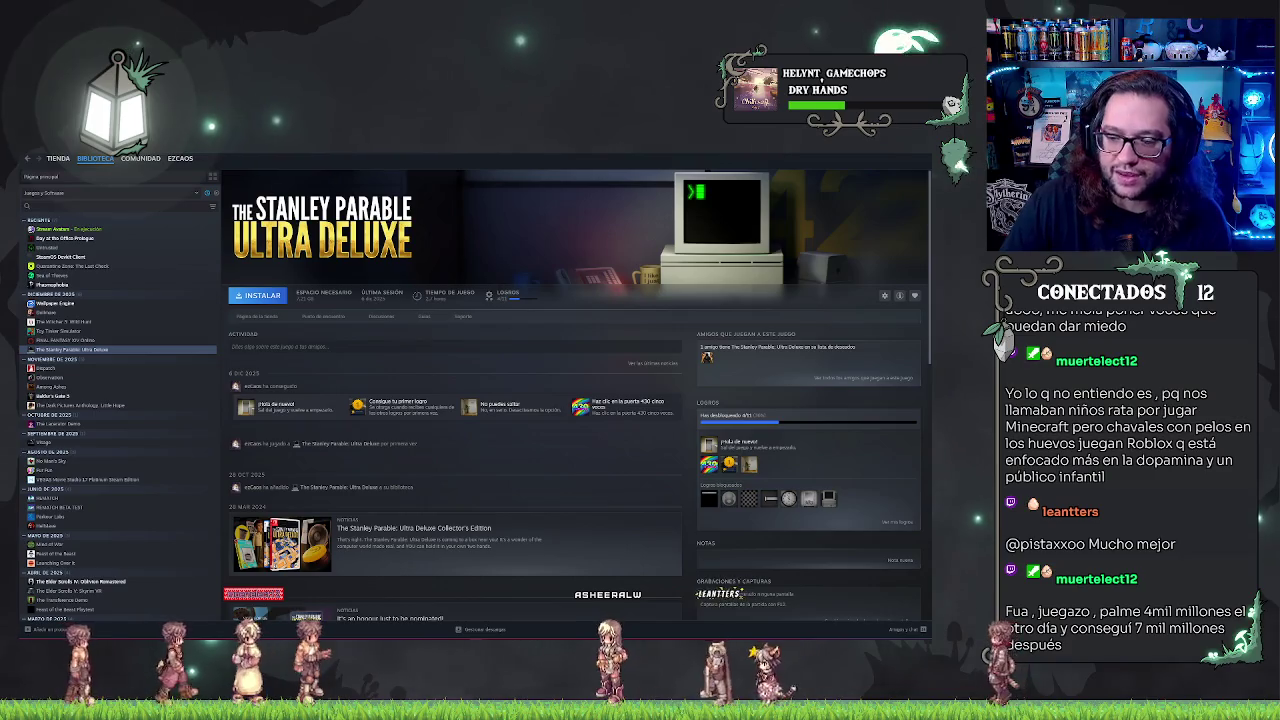
pyautogui.hotkey('alt', 'Tab')
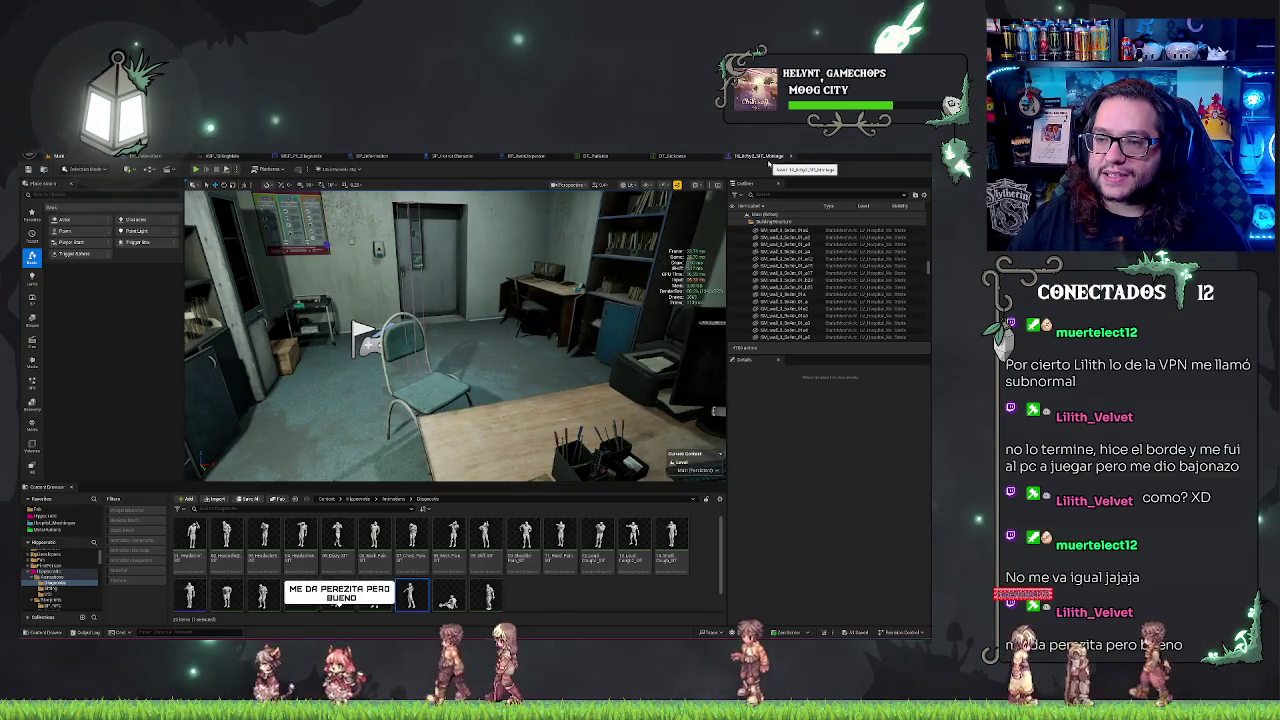
# Step: Switch from the BP_HorrorCharacter graph to the BP_PatientCero event graph tab
pyautogui.click(528, 156)
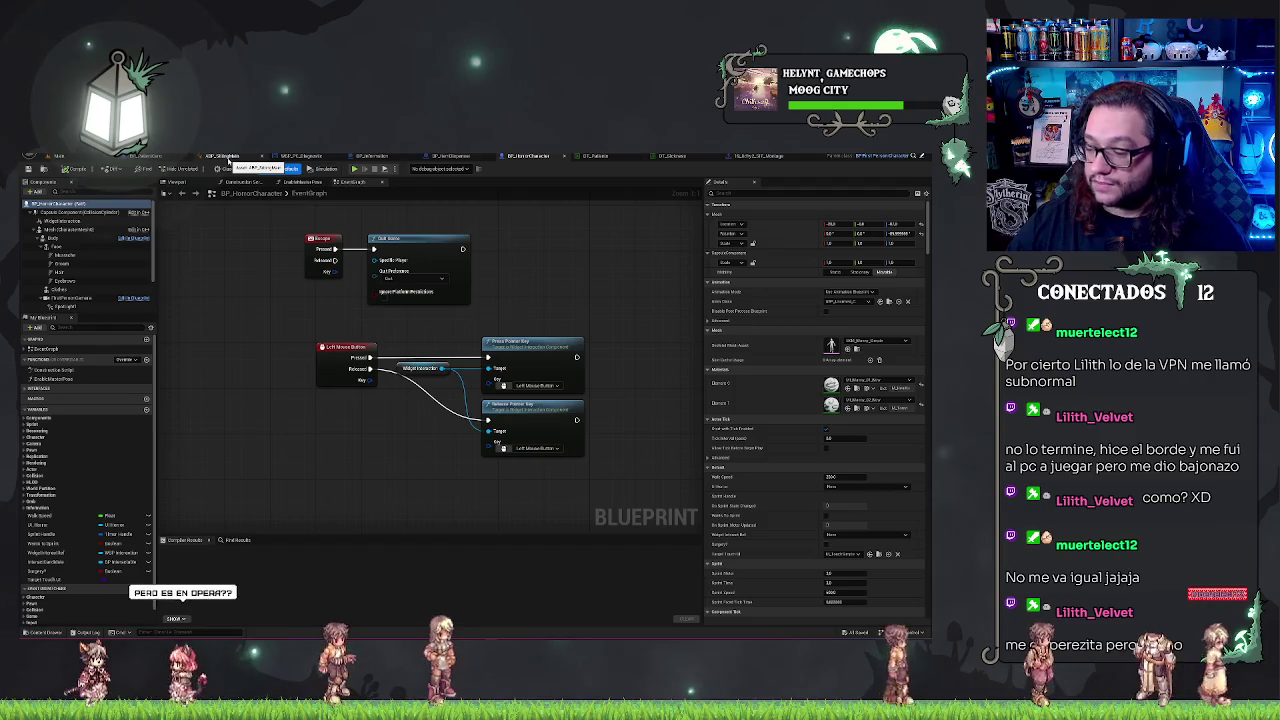
pyautogui.click(155, 156)
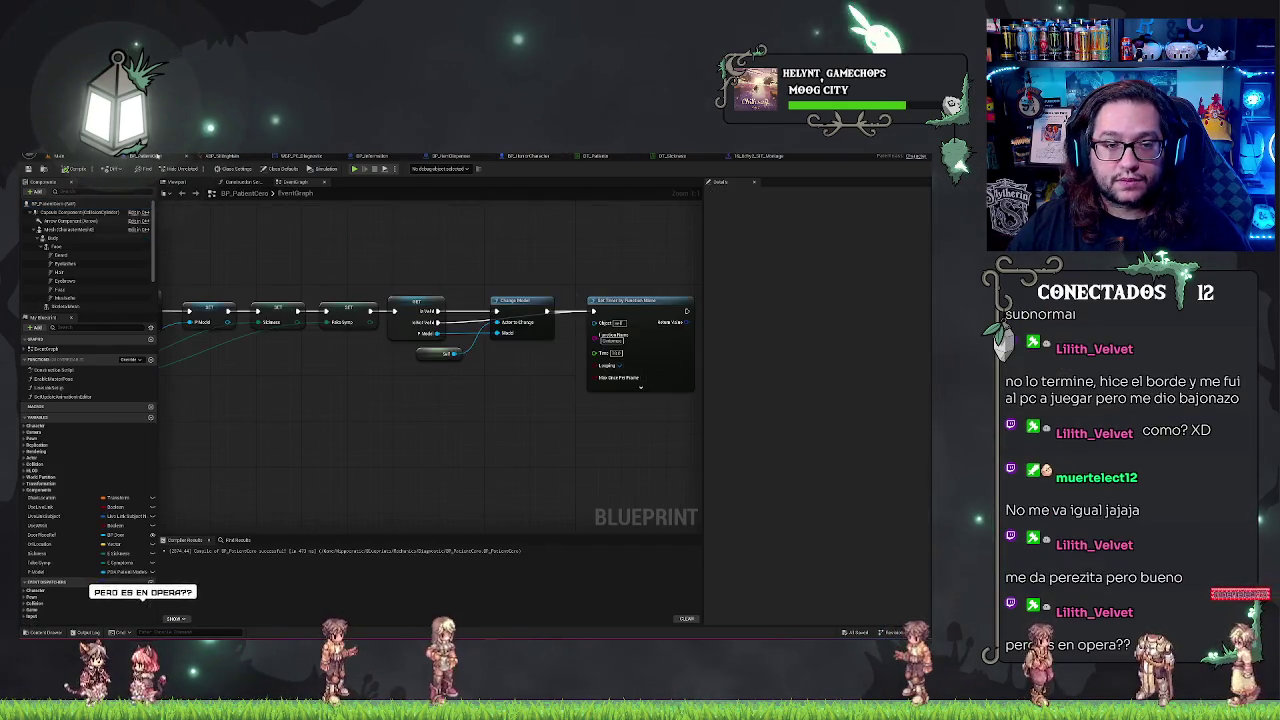
# Step: Zoom out on the BP_PatientCero event graph to see its node chain
pyautogui.scroll(-3, 589, 243)
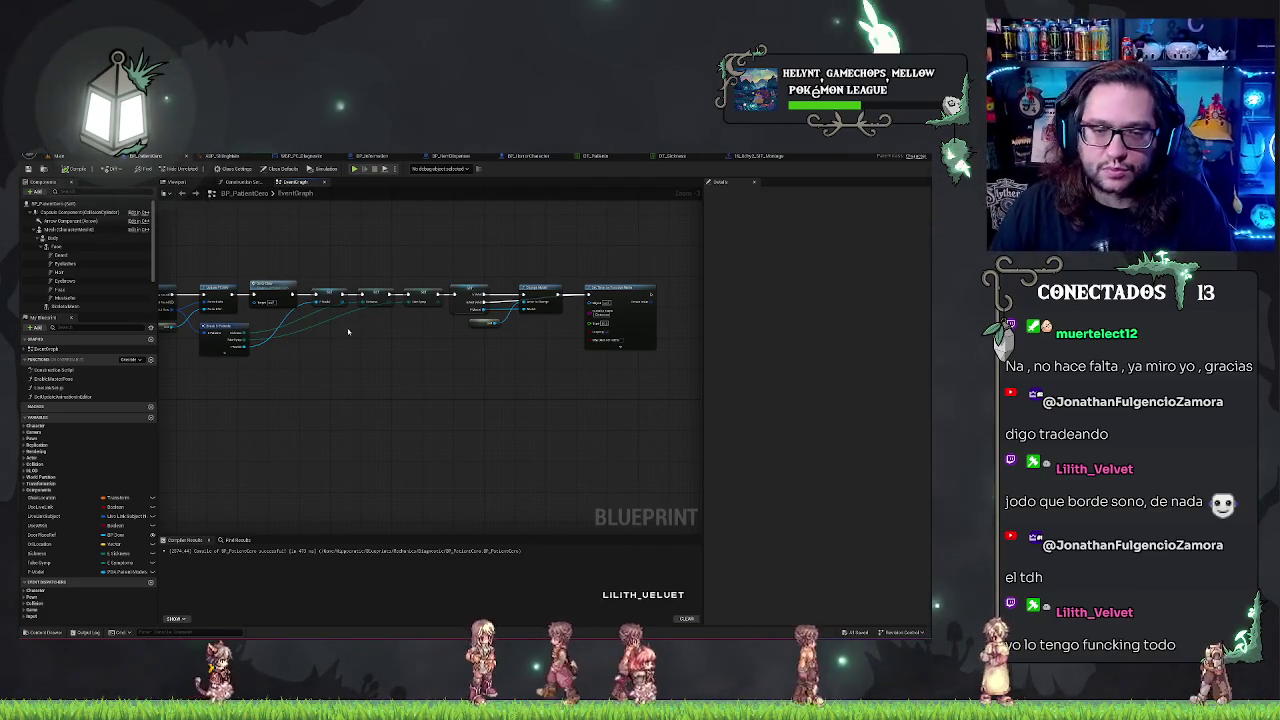
pyautogui.click(421, 299)
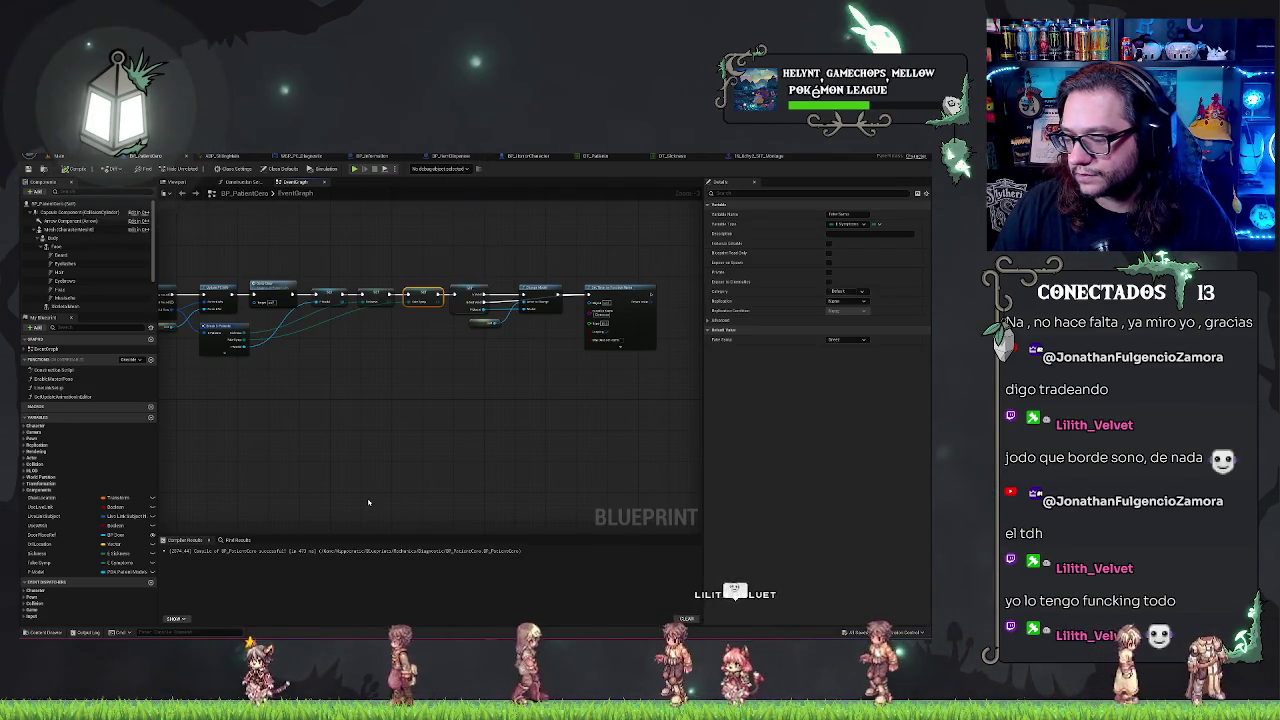
pyautogui.moveTo(303, 265); pyautogui.dragTo(568, 345)
pyautogui.click(493, 411)
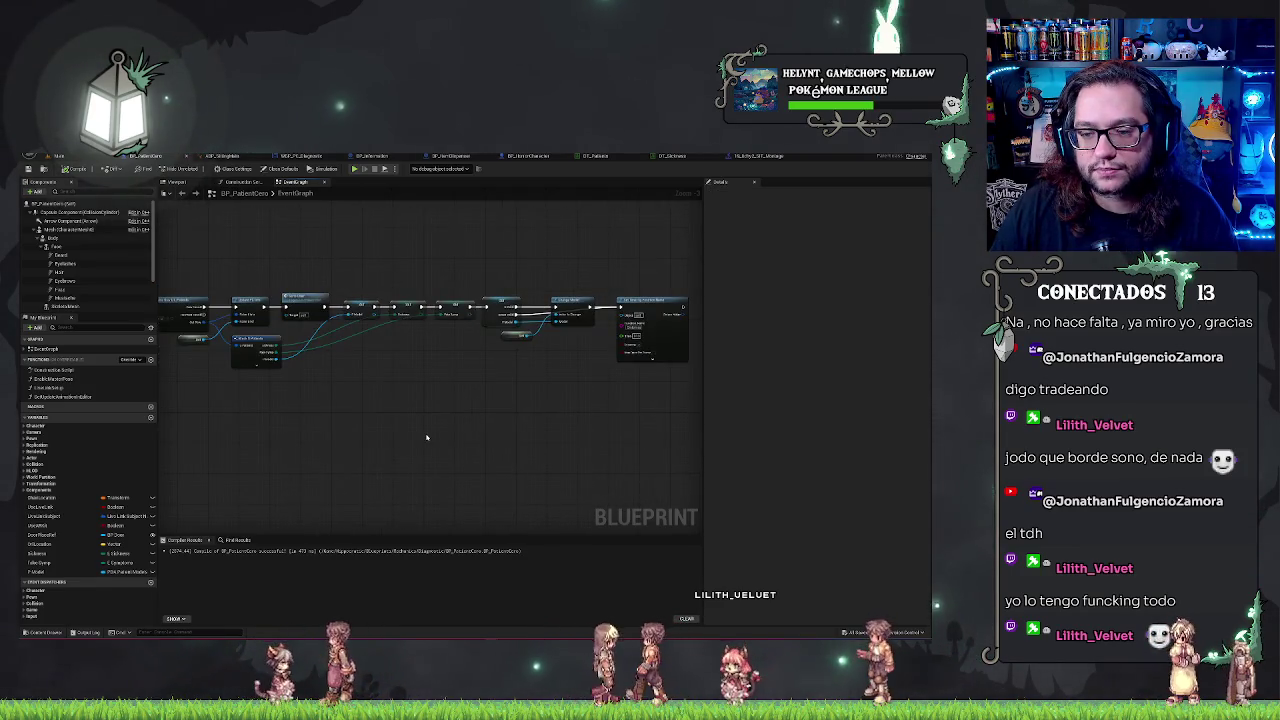
pyautogui.scroll(3, 433, 336)
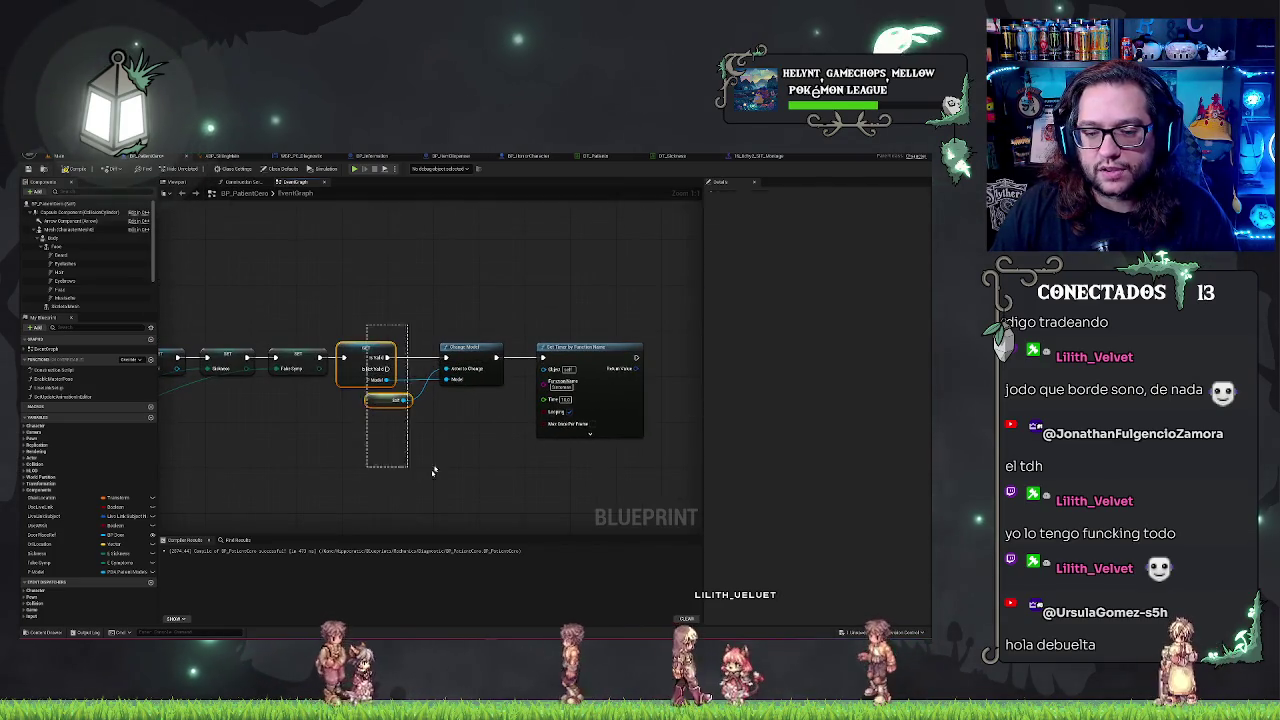
pyautogui.moveTo(354, 300); pyautogui.dragTo(490, 432)
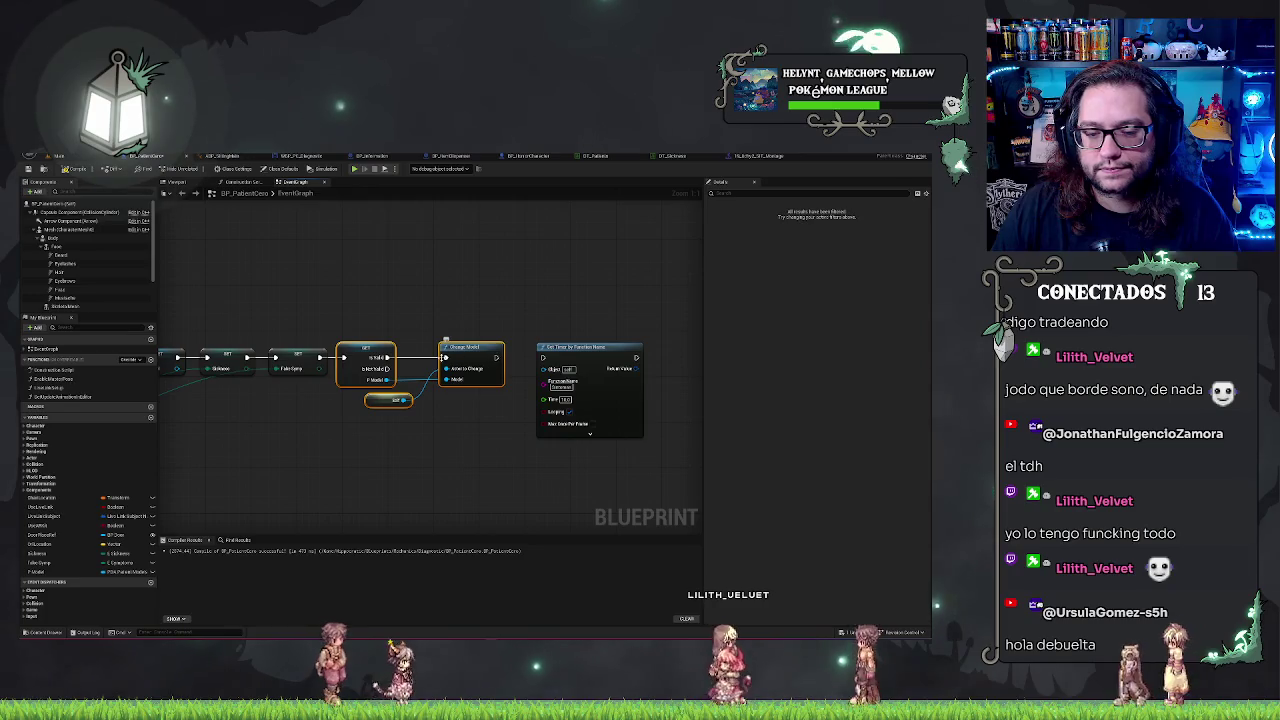
pyautogui.moveTo(356, 357); pyautogui.dragTo(549, 346)
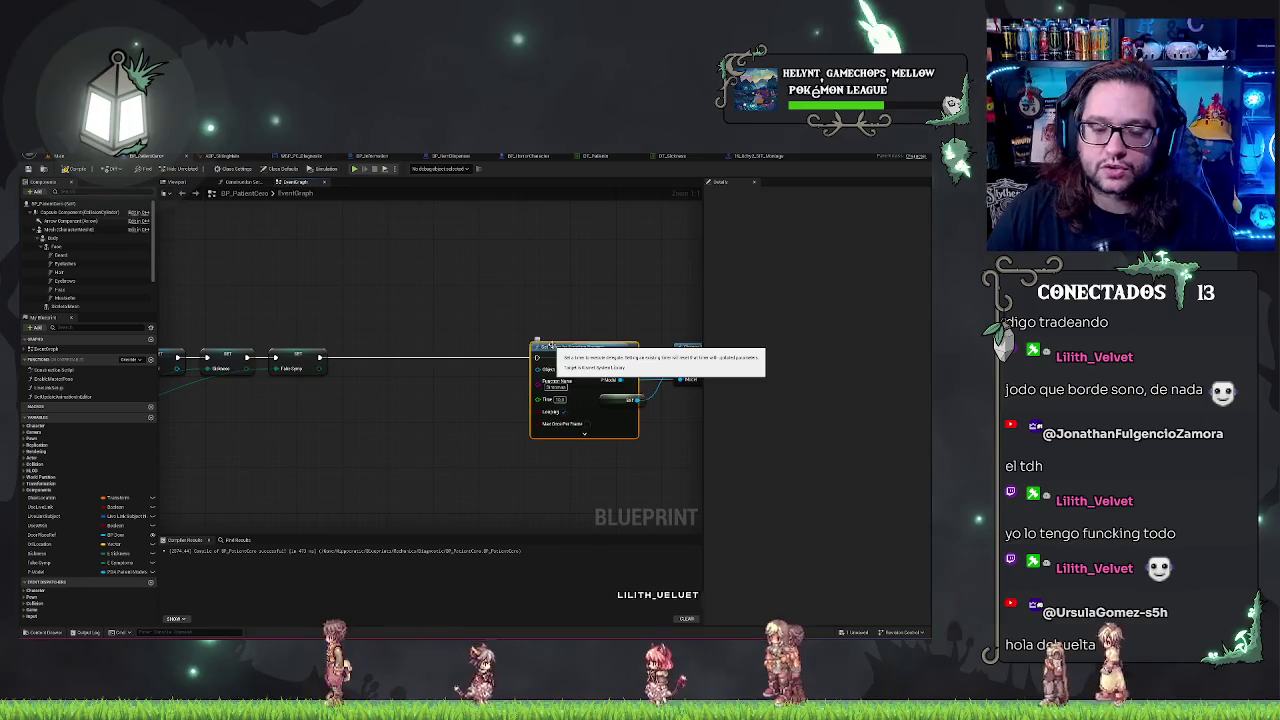
pyautogui.hotkey('ctrl', 'z')
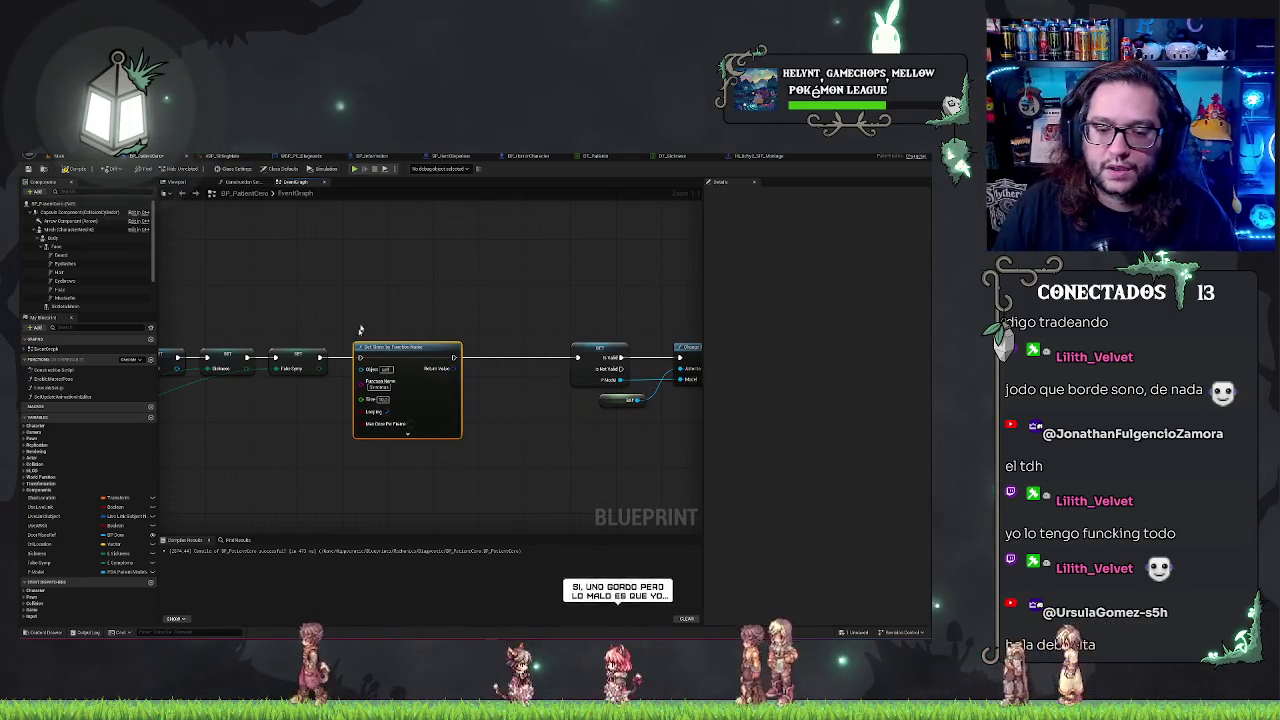
pyautogui.moveTo(452, 360); pyautogui.dragTo(577, 358)
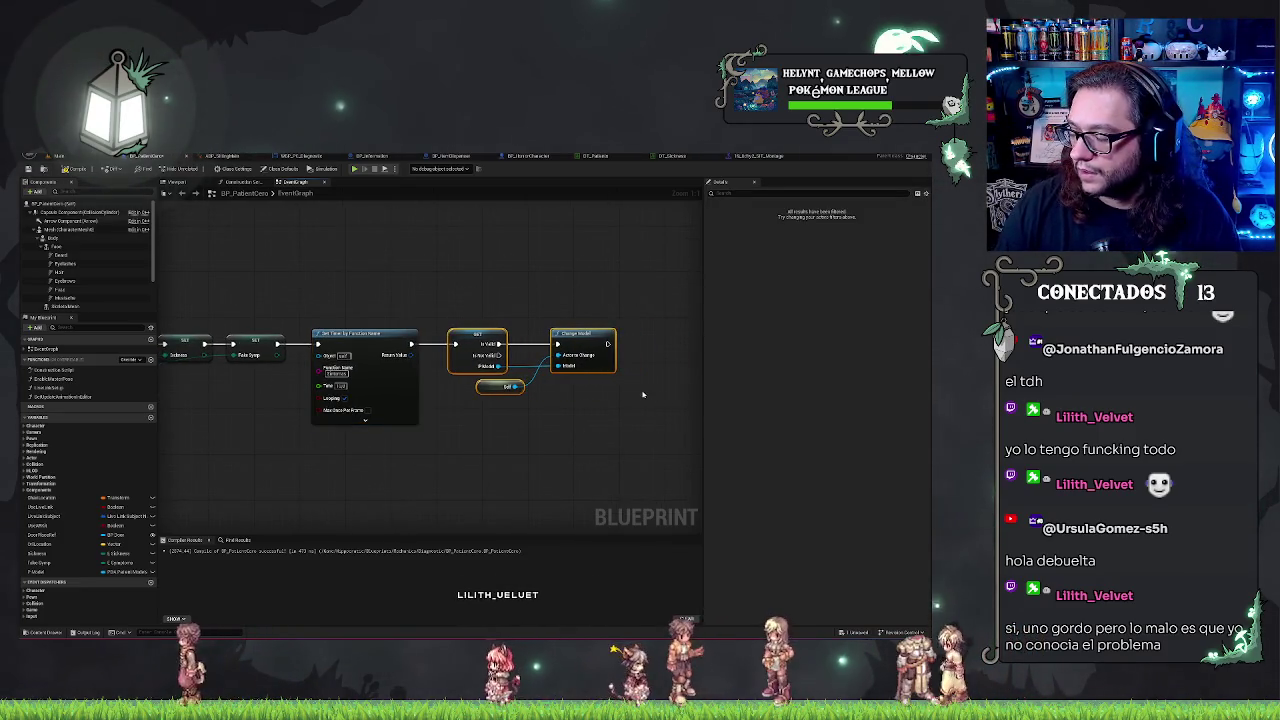
pyautogui.click(593, 316)
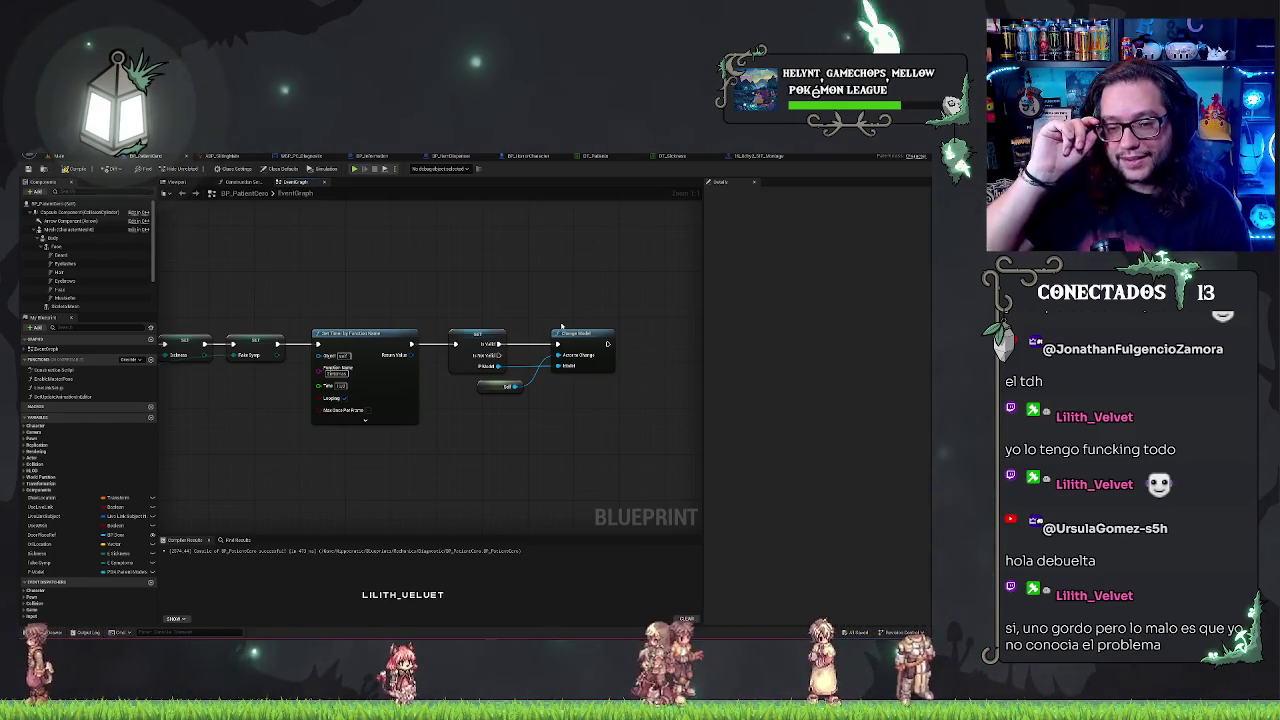
# Step: Bring the Play Montage node into view and delete its two Print String nodes
pyautogui.scroll(-7, 516, 309)
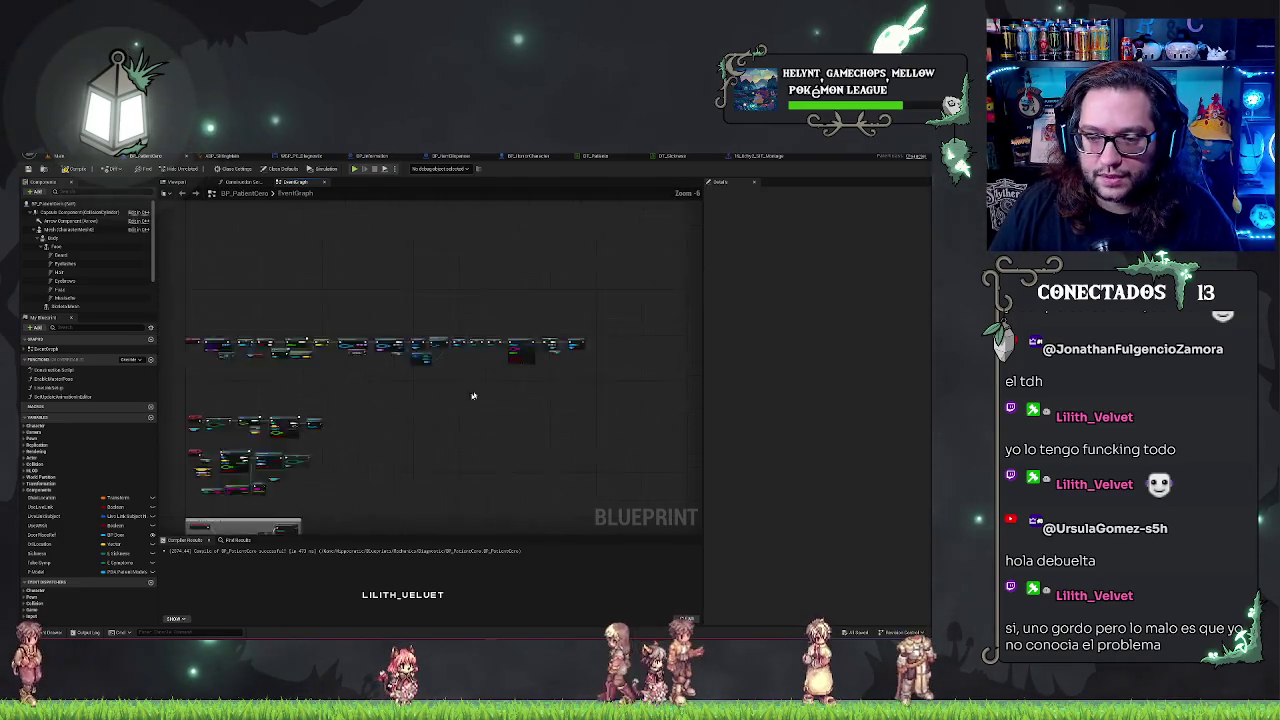
pyautogui.scroll(7, 547, 407)
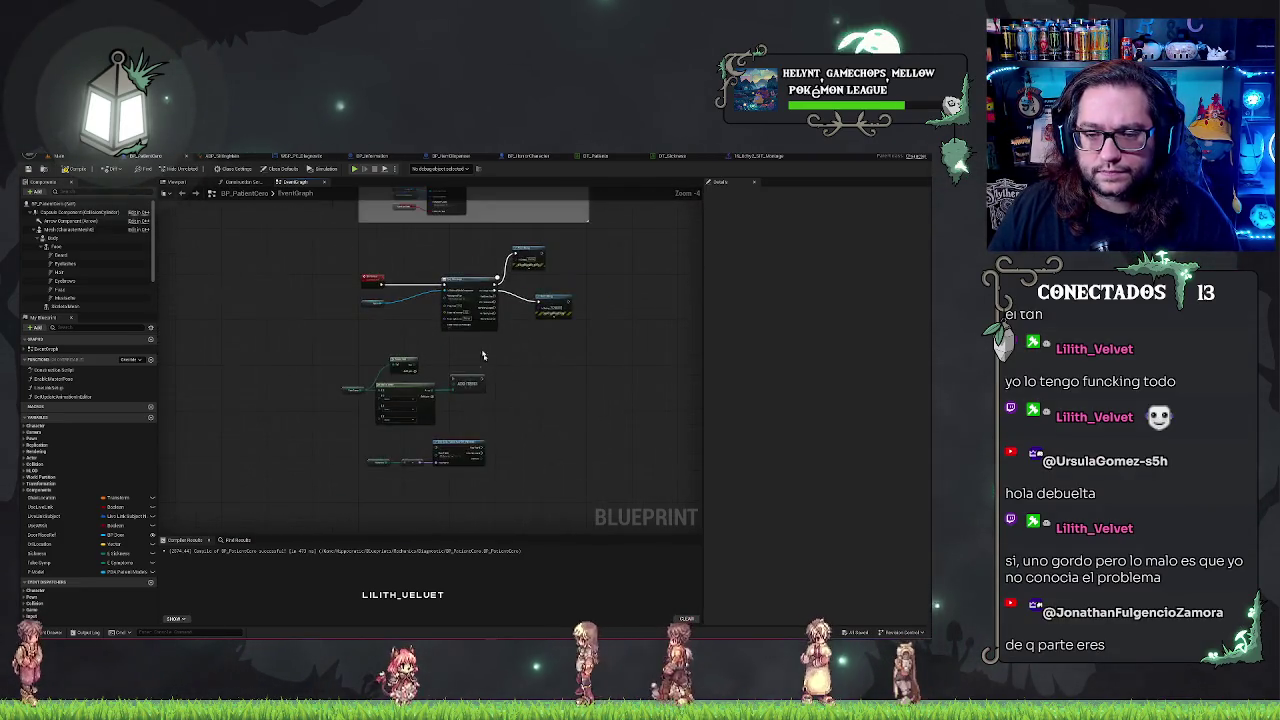
pyautogui.moveTo(533, 483)
pyautogui.mouseDown()
pyautogui.moveTo(577, 295)
pyautogui.moveTo(522, 451)
pyautogui.moveTo(456, 372)
pyautogui.moveTo(436, 290)
pyautogui.mouseUp()
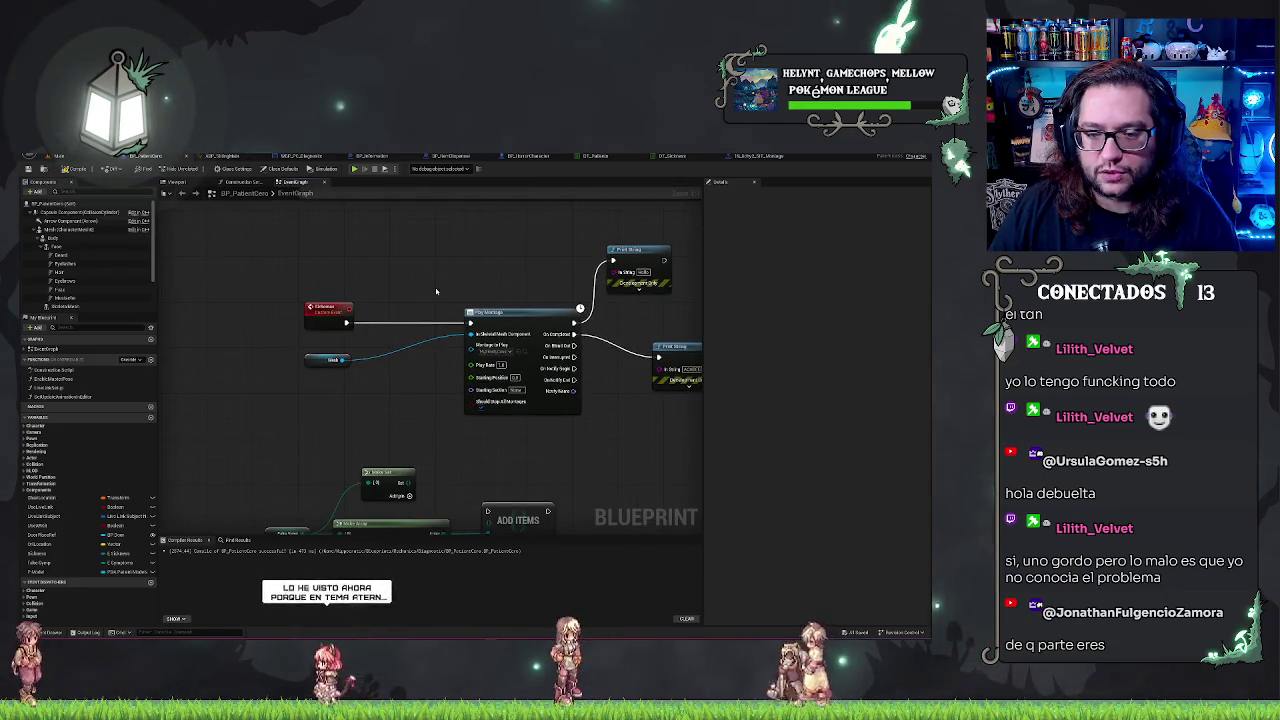
pyautogui.click(314, 363)
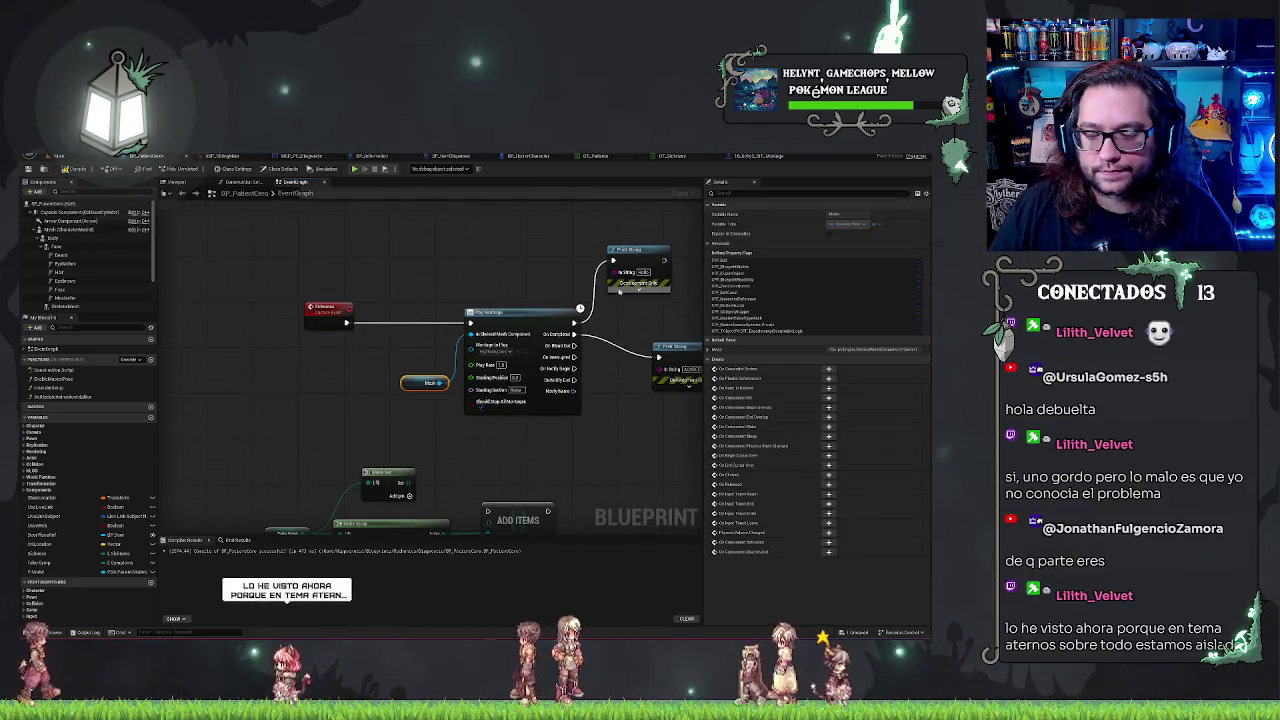
pyautogui.moveTo(654, 226)
pyautogui.mouseDown()
pyautogui.moveTo(559, 211)
pyautogui.moveTo(658, 429)
pyautogui.mouseUp()
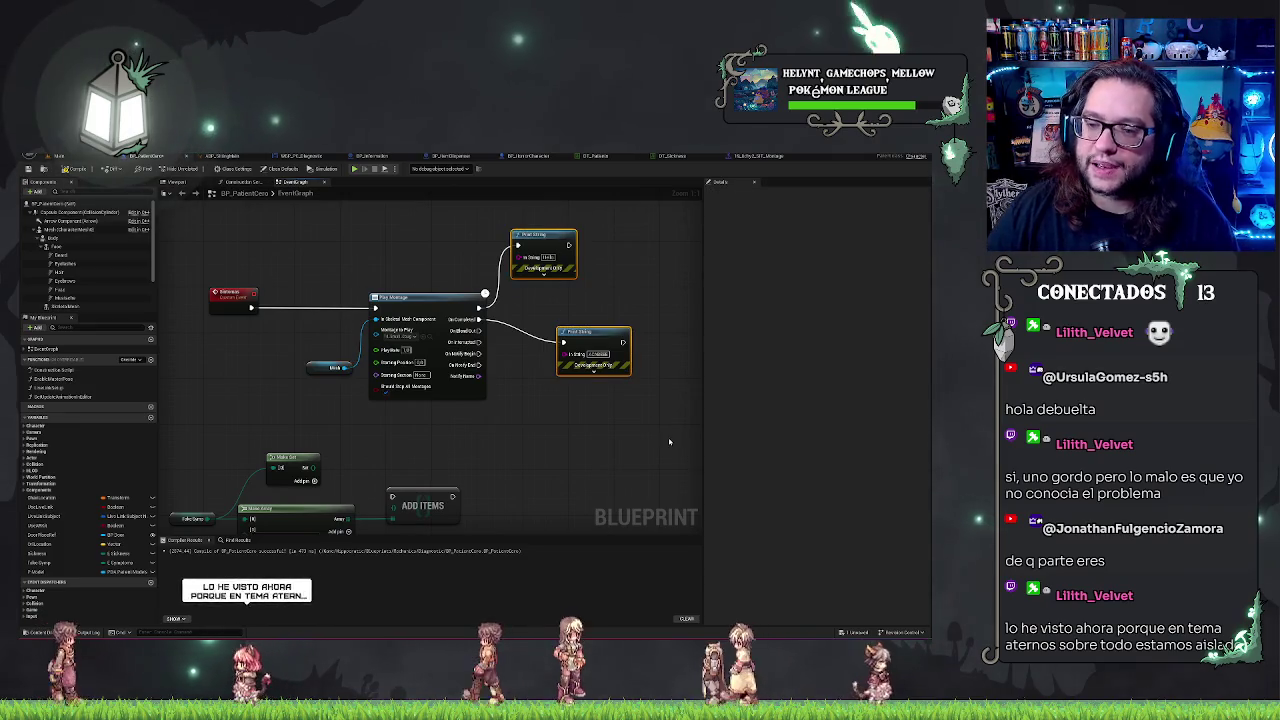
pyautogui.press('Delete')
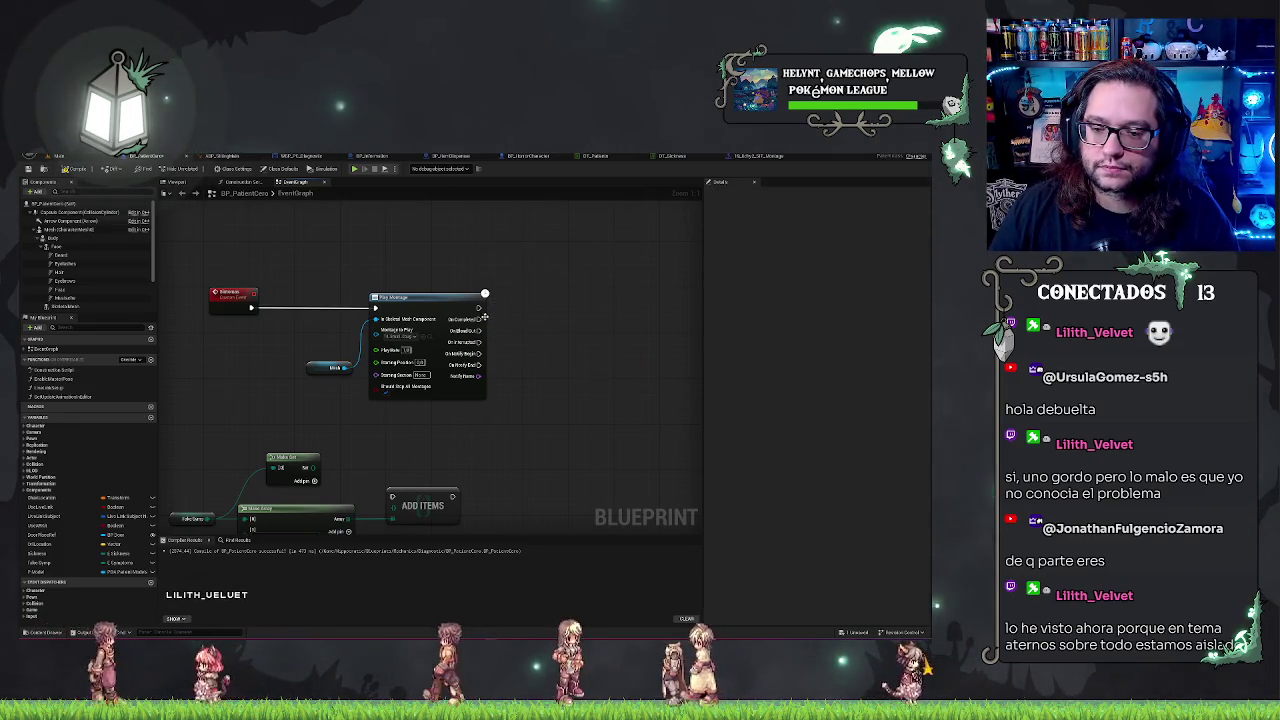
# Step: Create the Boolean variable PlayingSync, add a Set node from OnCompleted, and shift the nodes right
pyautogui.moveTo(510, 322); pyautogui.dragTo(464, 309)
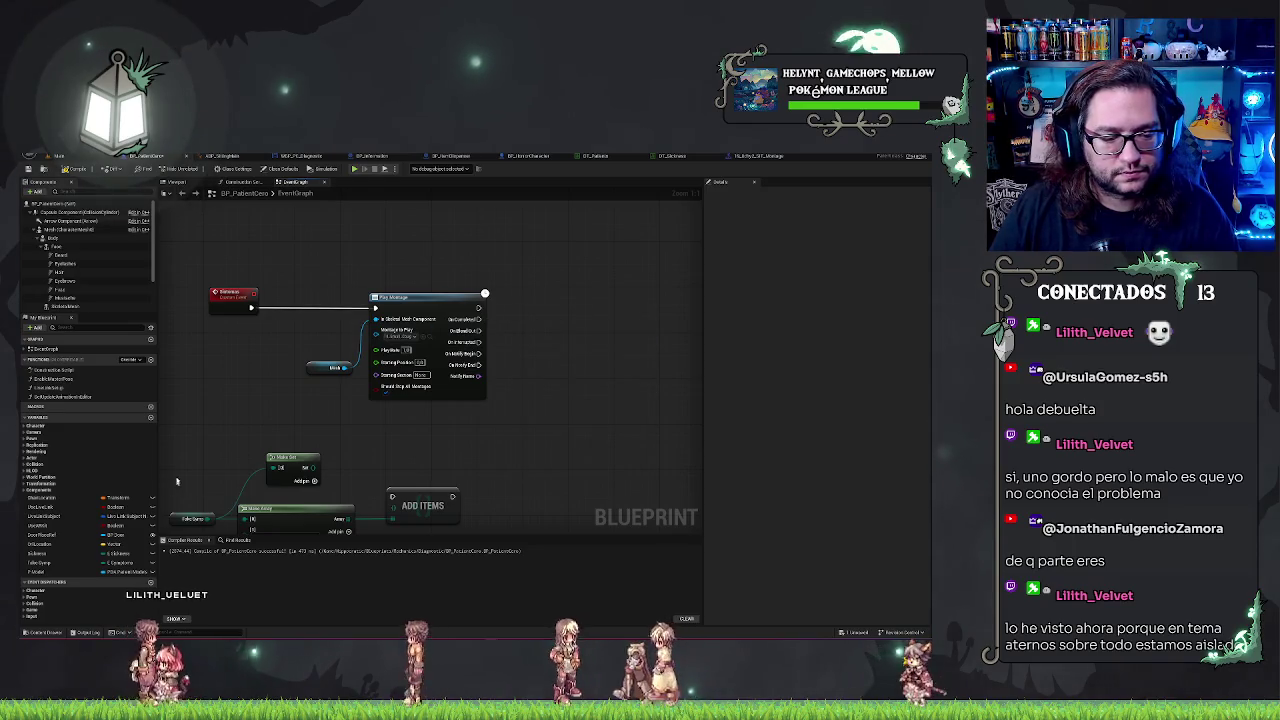
pyautogui.click(151, 416)
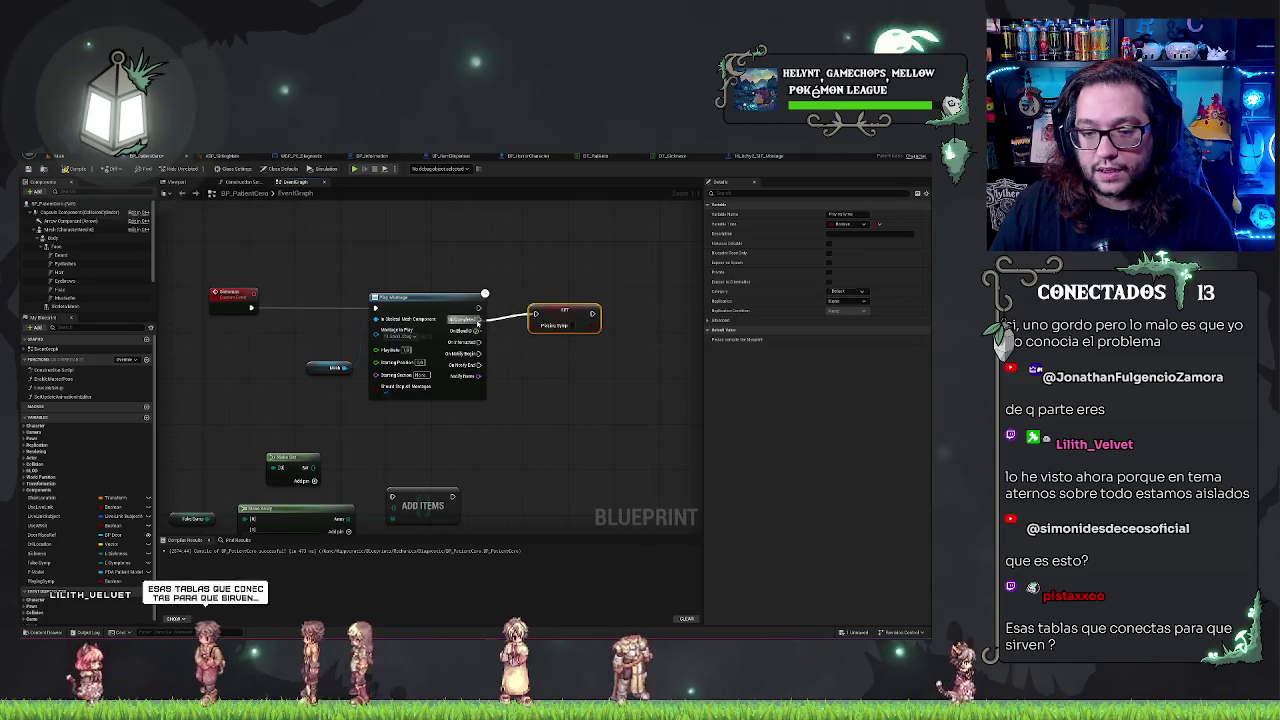
pyautogui.click(552, 300)
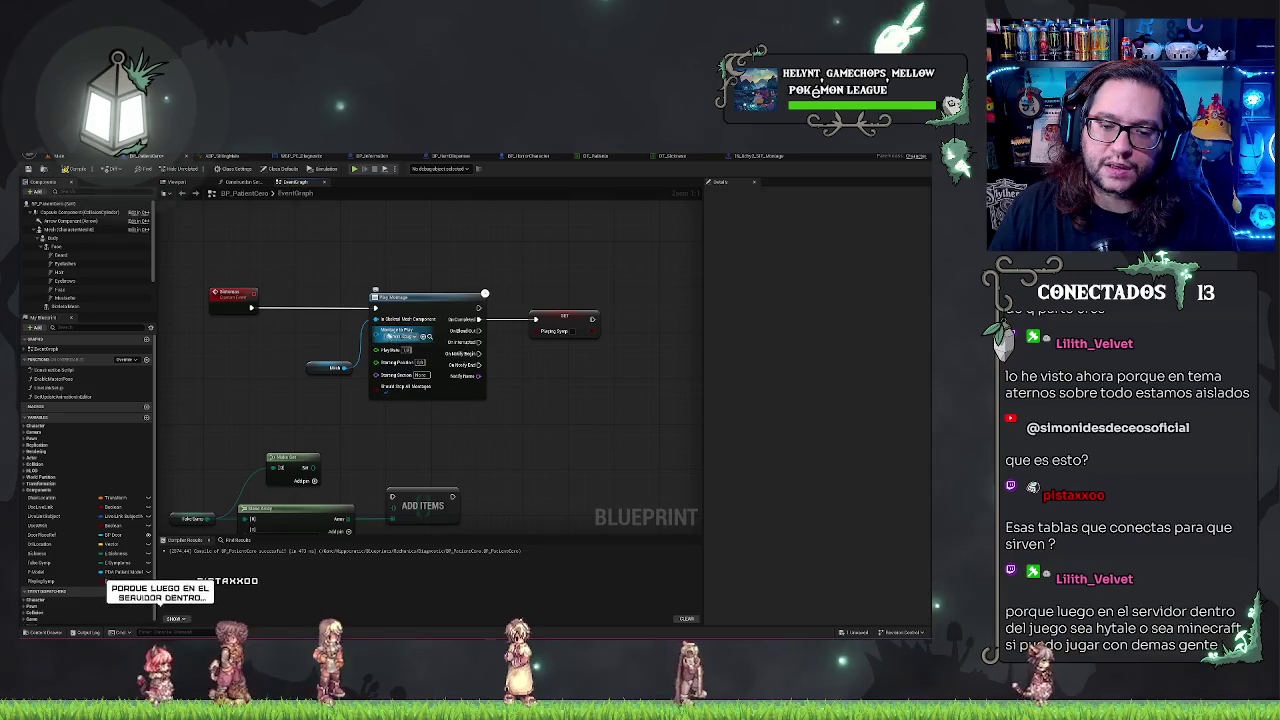
pyautogui.moveTo(342, 272)
pyautogui.mouseDown()
pyautogui.moveTo(643, 414)
pyautogui.moveTo(645, 397)
pyautogui.mouseUp()
pyautogui.press('Right')
pyautogui.press('Right')
pyautogui.press('Right')
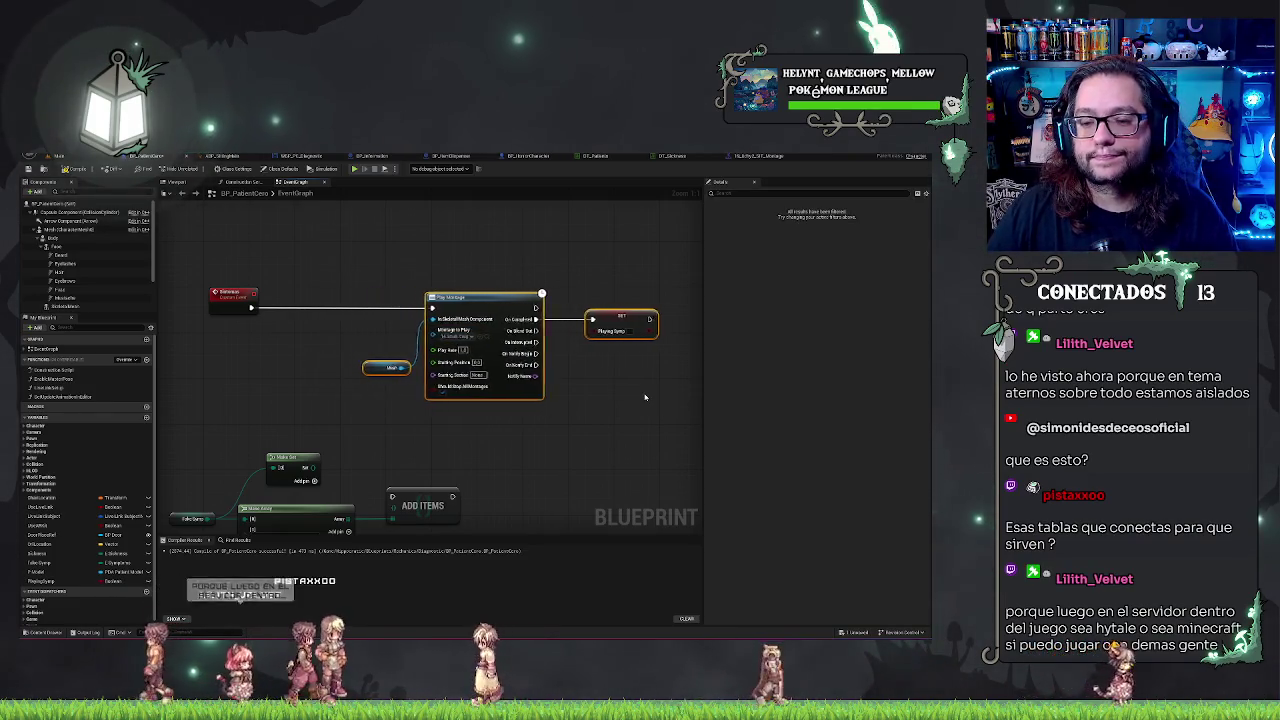
# Step: Chain a second SET PlayingSync node after the first one following Play Montage
pyautogui.moveTo(500, 331); pyautogui.dragTo(385, 342)
pyautogui.click(428, 275)
pyautogui.moveTo(428, 275)
pyautogui.mouseDown()
pyautogui.moveTo(677, 413)
pyautogui.moveTo(549, 417)
pyautogui.mouseUp()
pyautogui.click(550, 322)
pyautogui.moveTo(572, 319)
pyautogui.mouseDown()
pyautogui.moveTo(657, 308)
pyautogui.moveTo(649, 320)
pyautogui.moveTo(540, 306)
pyautogui.mouseUp()
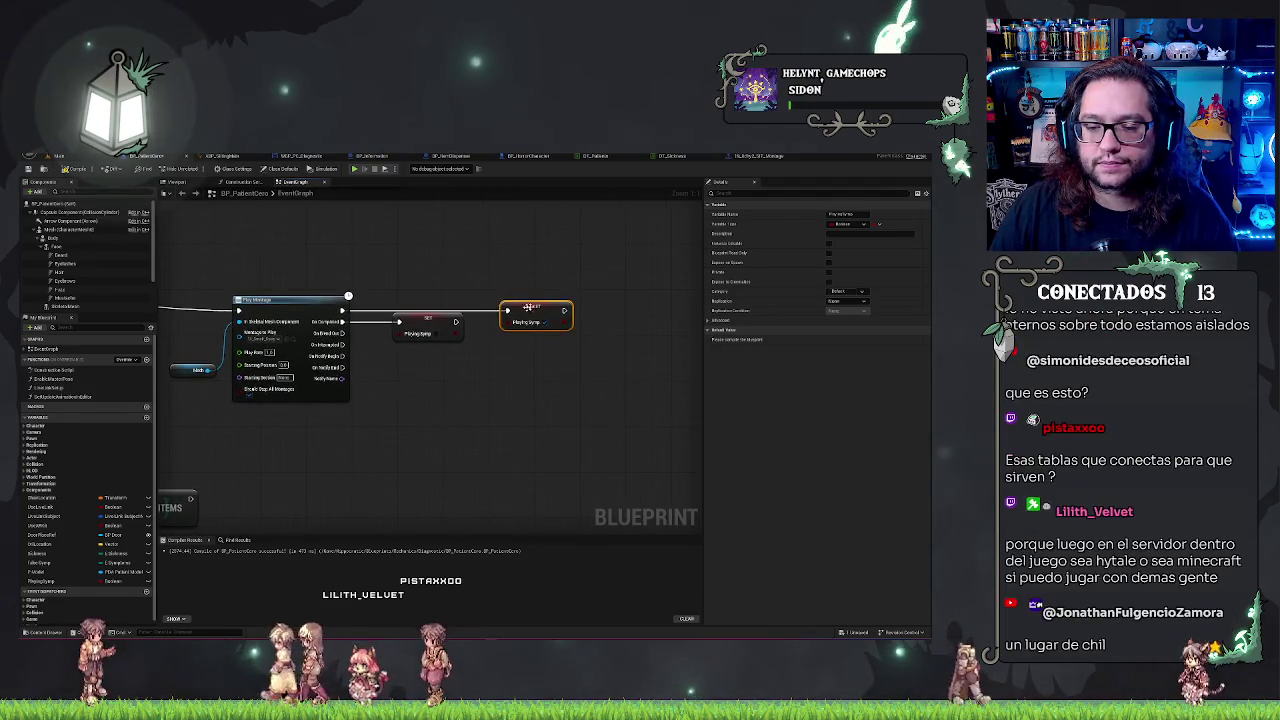
pyautogui.click(516, 273)
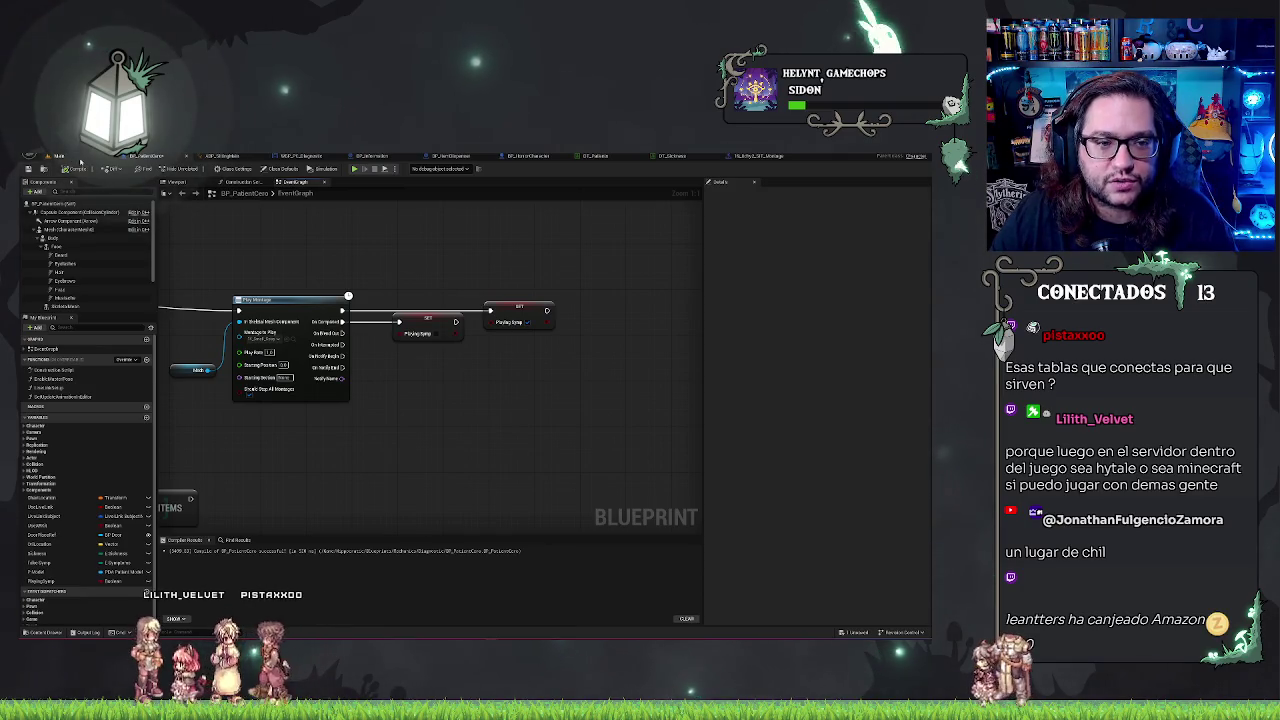
# Step: Return to the hospital level and start a Play In Editor test
pyautogui.click(80, 158)
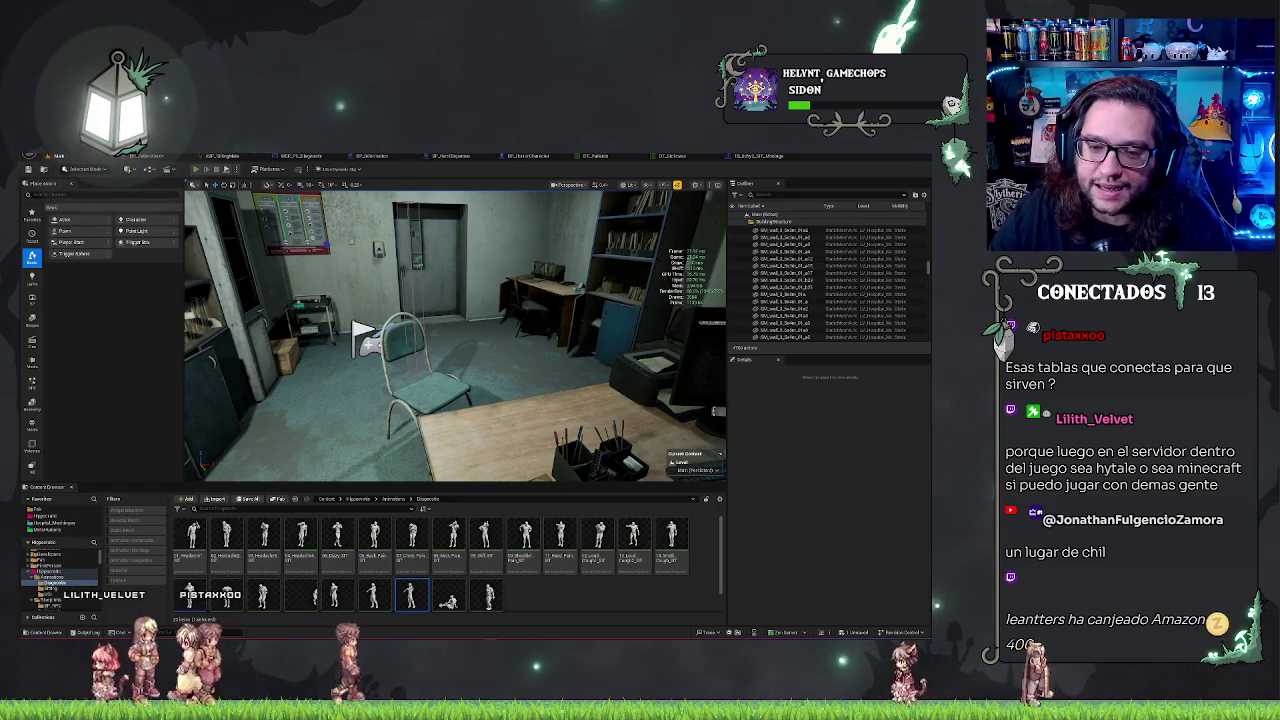
pyautogui.hotkey('alt', 'p')
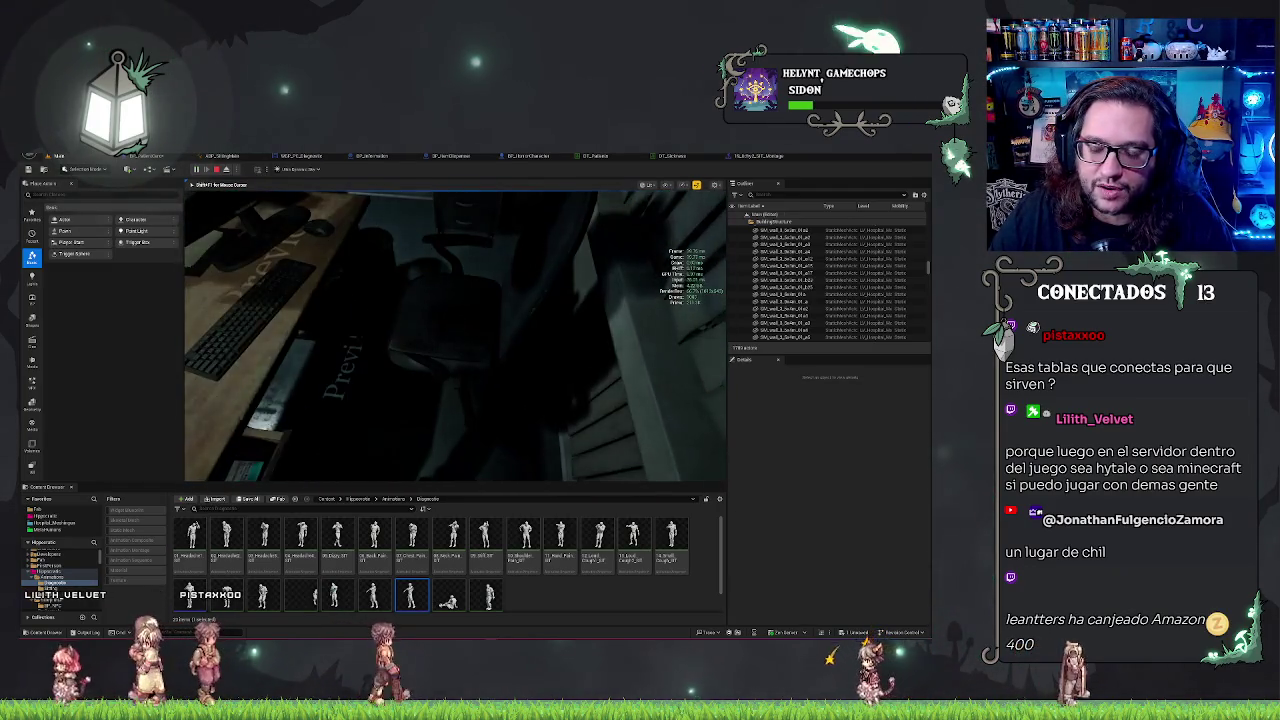
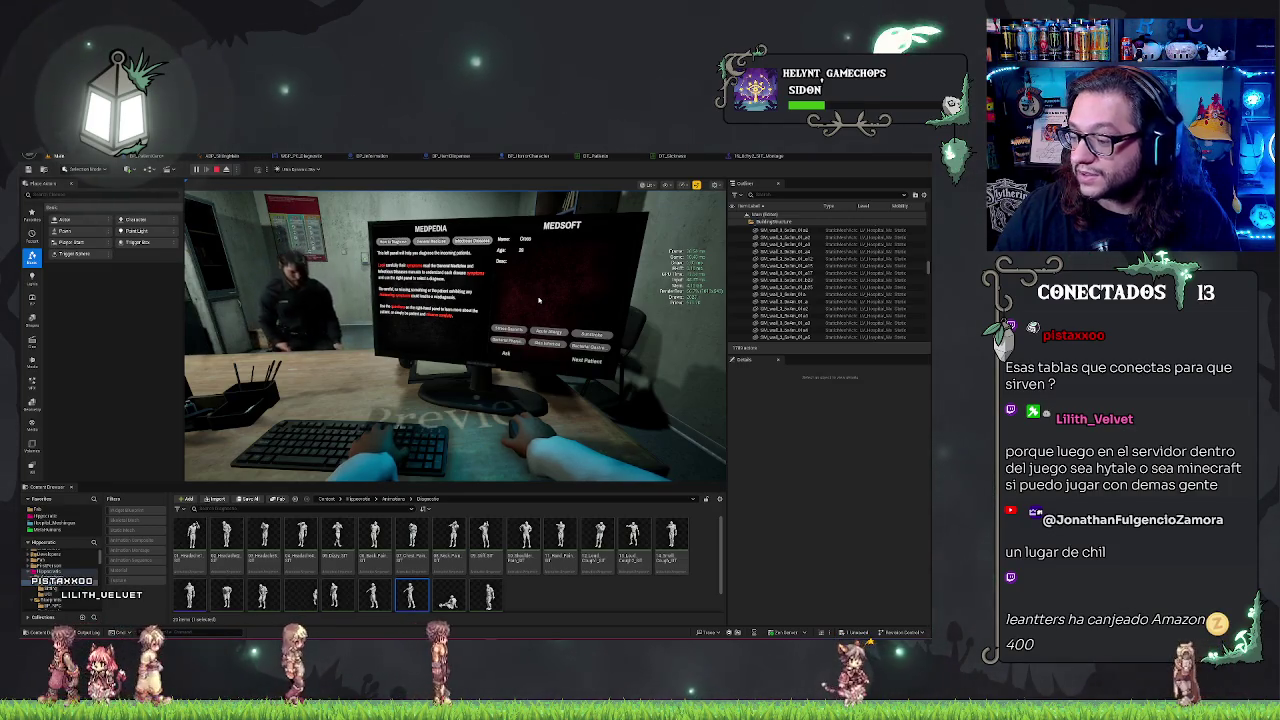
# Step: Take control of the play-test camera, watch the patient cough, then stop Play-In-Editor
pyautogui.click(518, 399)
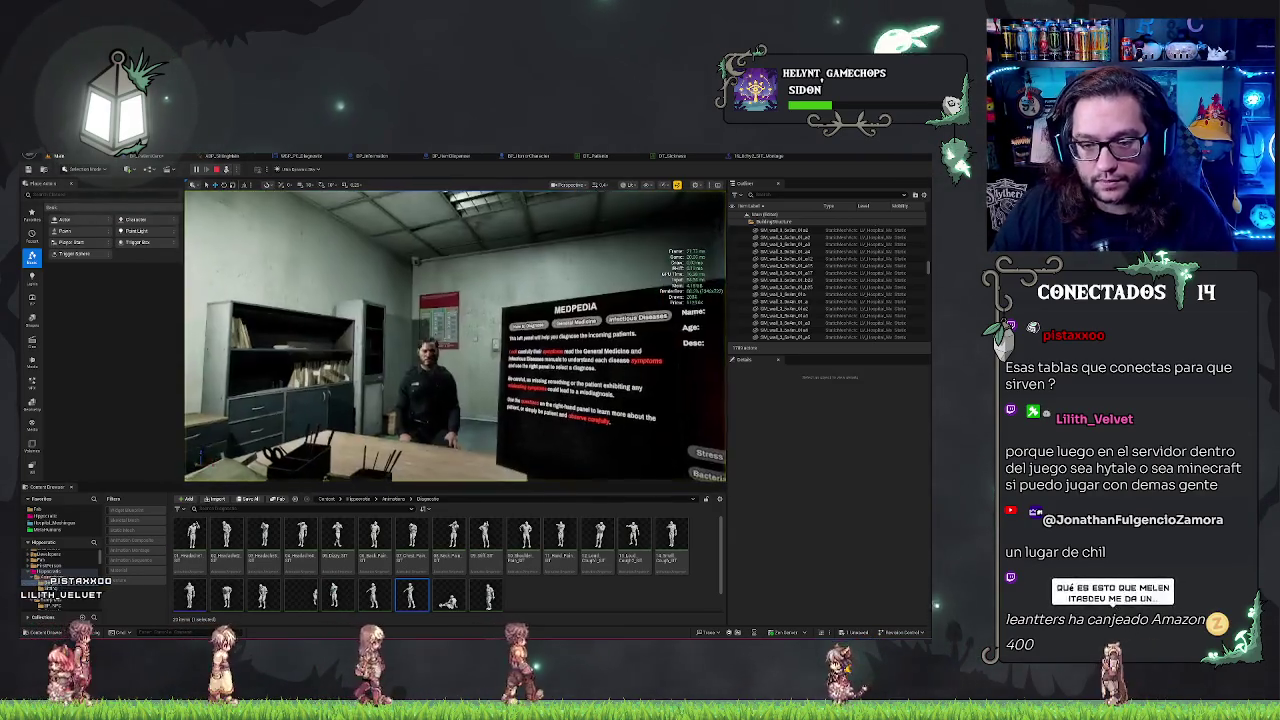
pyautogui.click(508, 354)
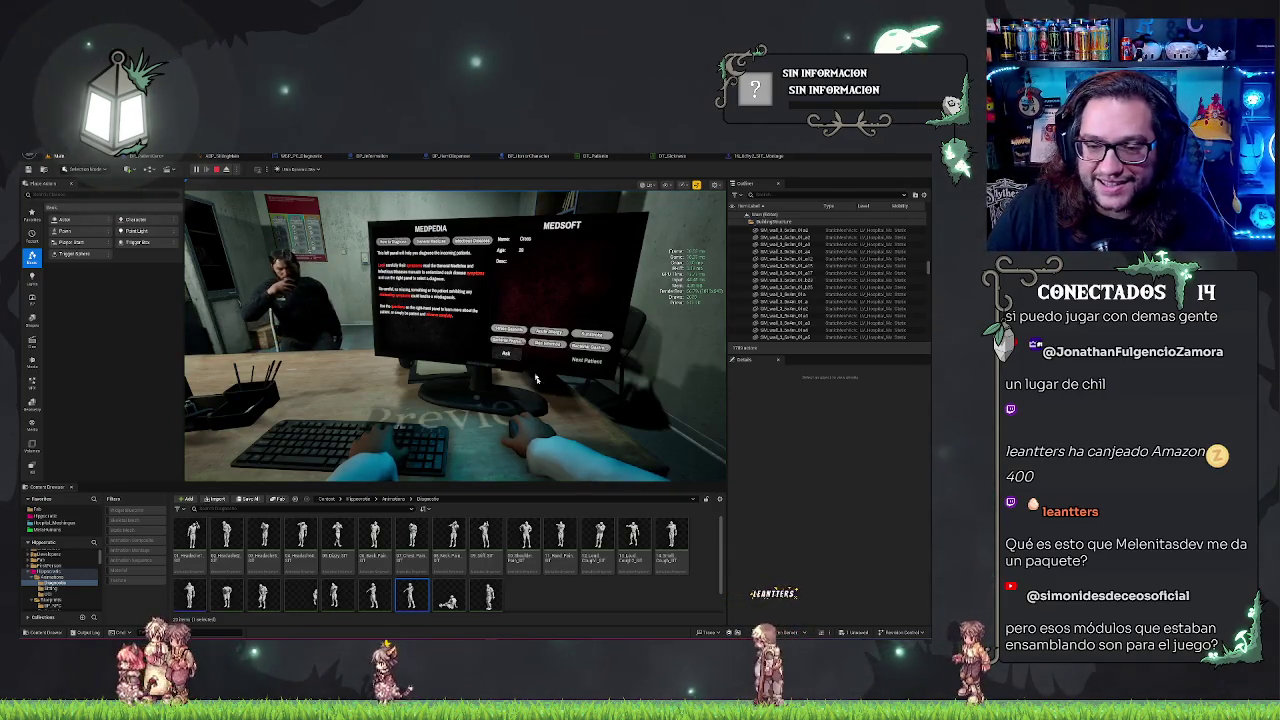
pyautogui.press('Escape')
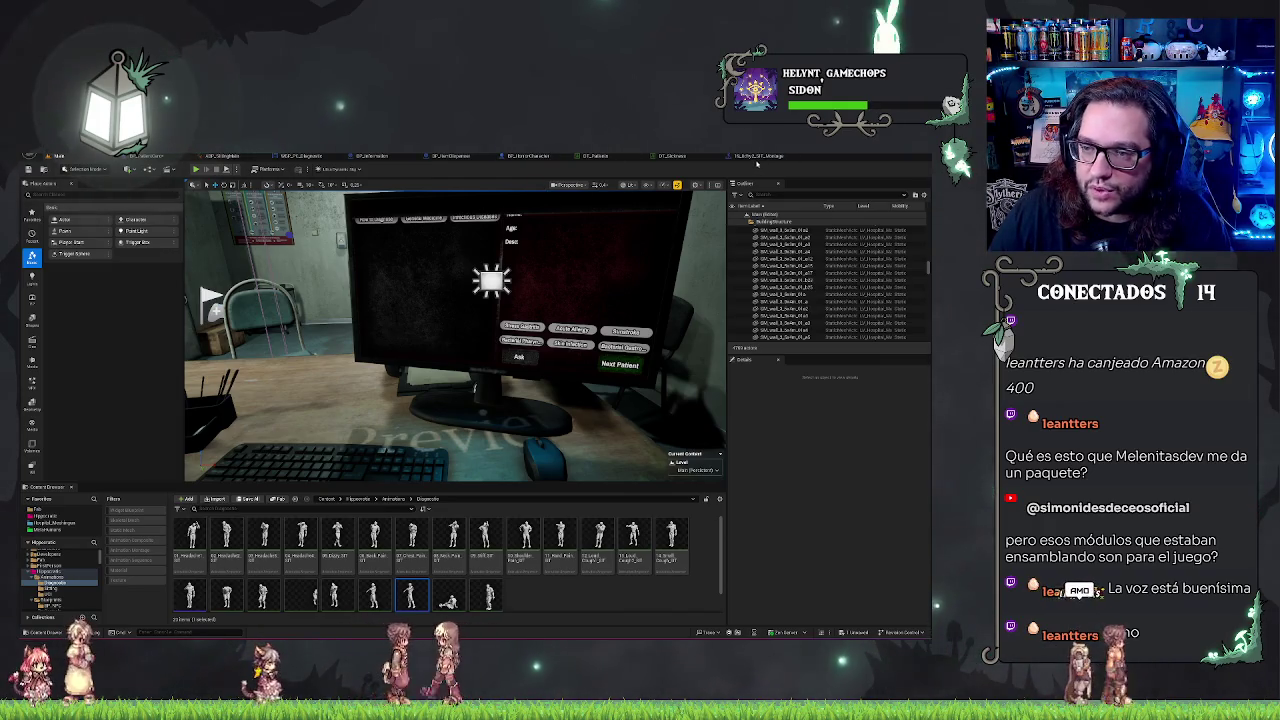
# Step: Inspect the BP_Information event graph, then view BP_PatientCore's Play Montage logic
pyautogui.click(371, 156)
pyautogui.scroll(-3, 493, 421)
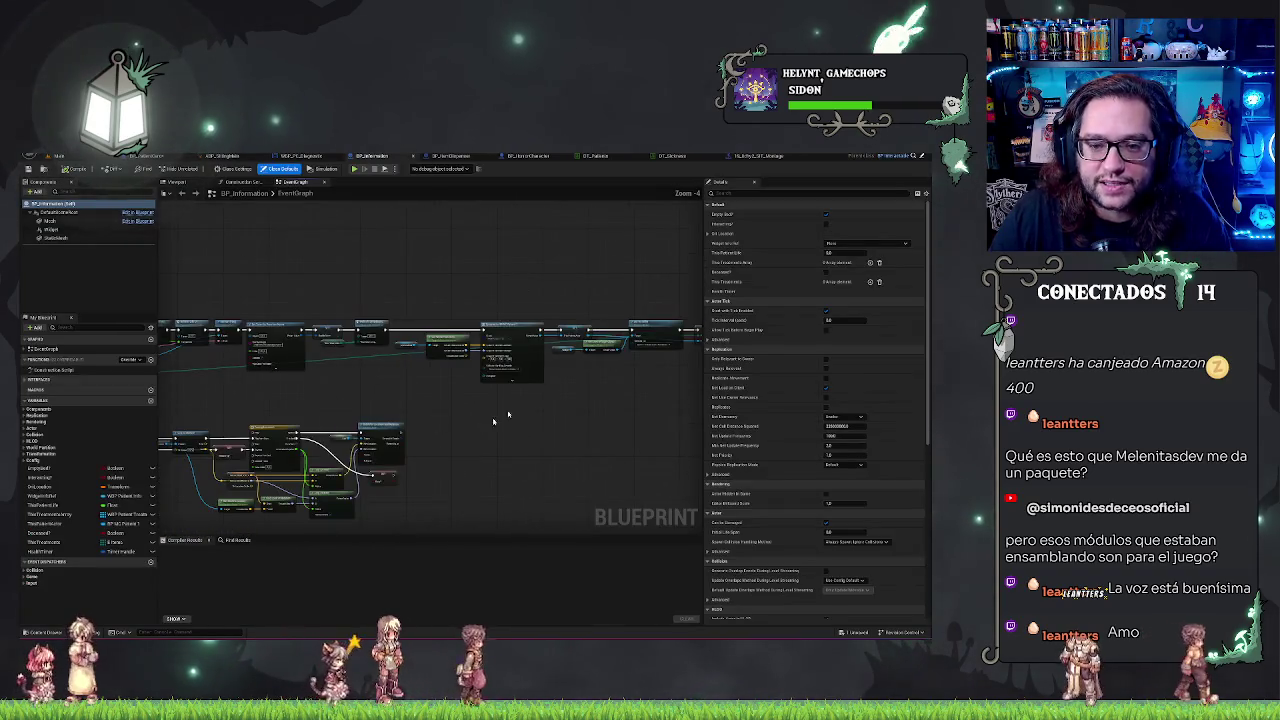
pyautogui.scroll(-3, 586, 366)
pyautogui.scroll(3, 460, 318)
pyautogui.scroll(3, 460, 318)
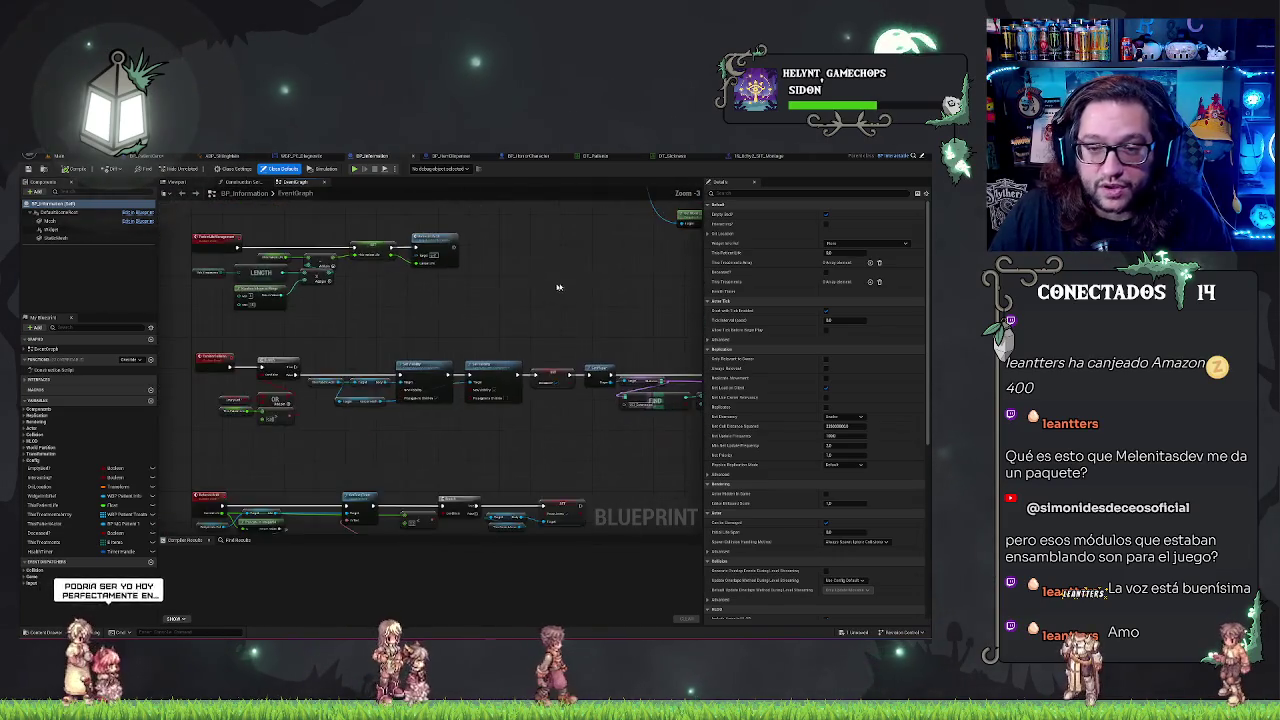
pyautogui.moveTo(558, 287); pyautogui.dragTo(466, 344)
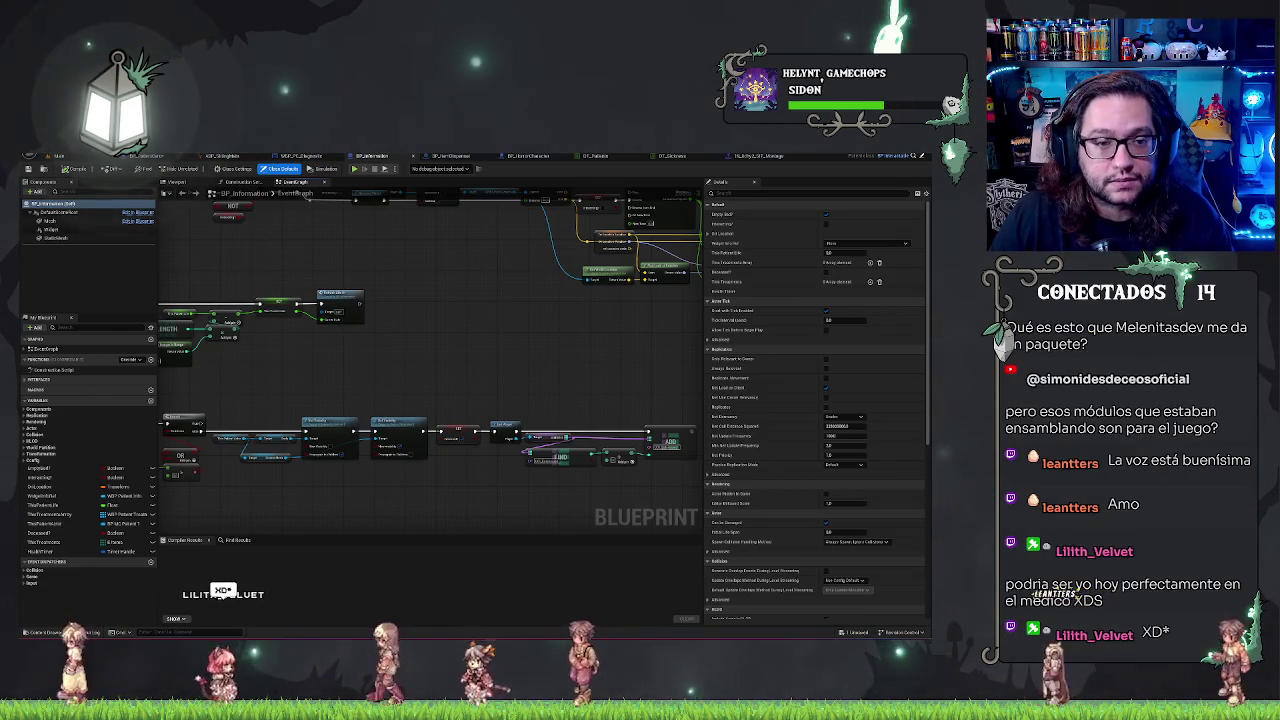
pyautogui.click(450, 156)
pyautogui.moveTo(195, 238)
pyautogui.mouseDown()
pyautogui.moveTo(335, 238)
pyautogui.moveTo(509, 277)
pyautogui.mouseUp()
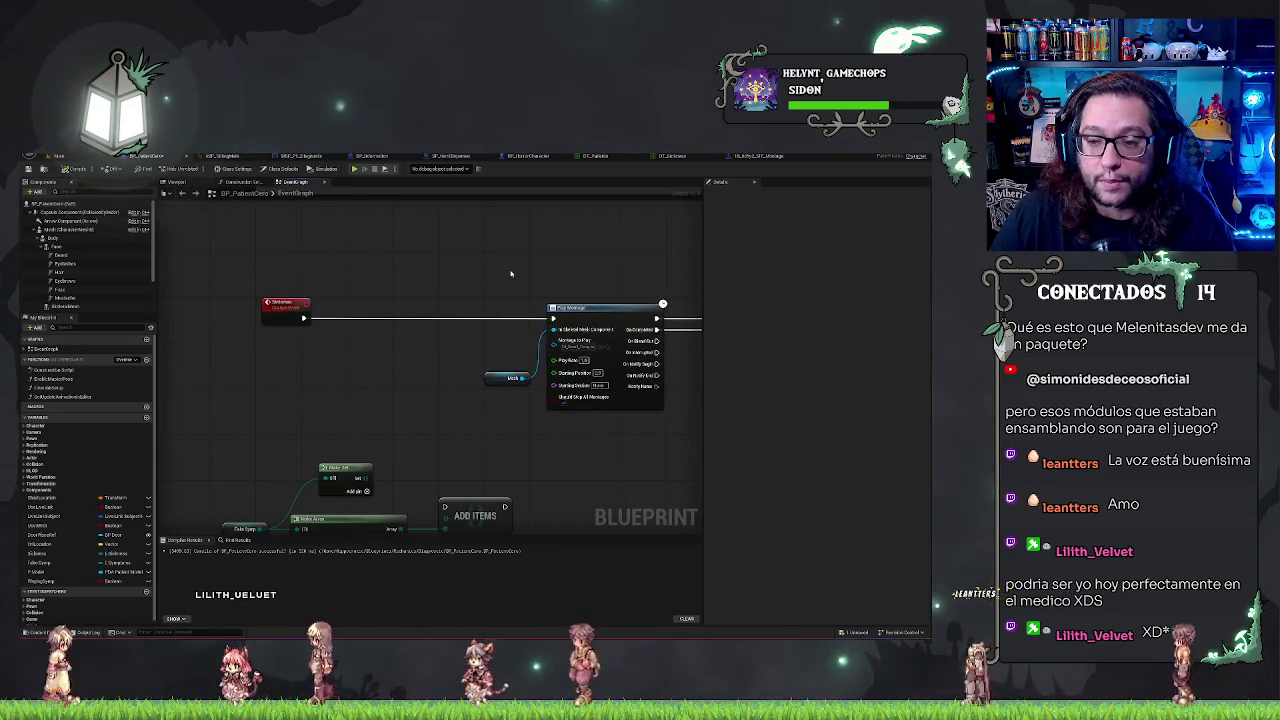
pyautogui.moveTo(575, 268); pyautogui.dragTo(490, 288)
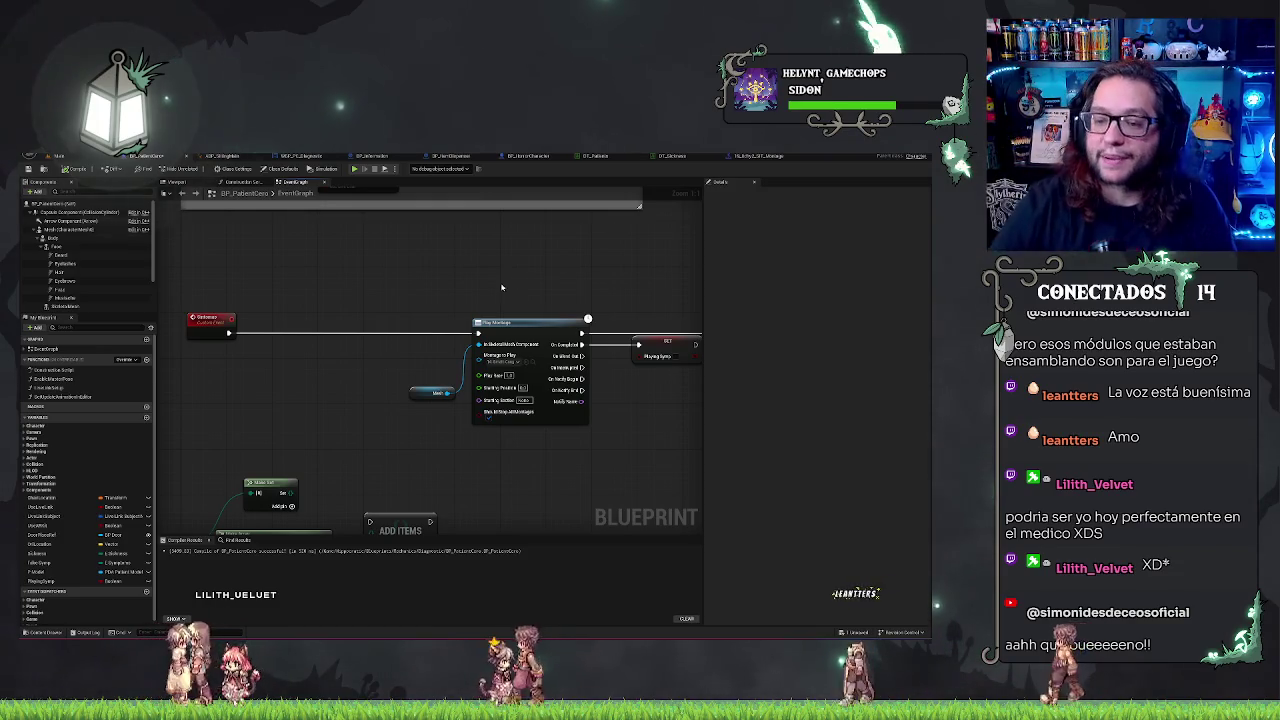
pyautogui.moveTo(507, 276); pyautogui.dragTo(451, 257)
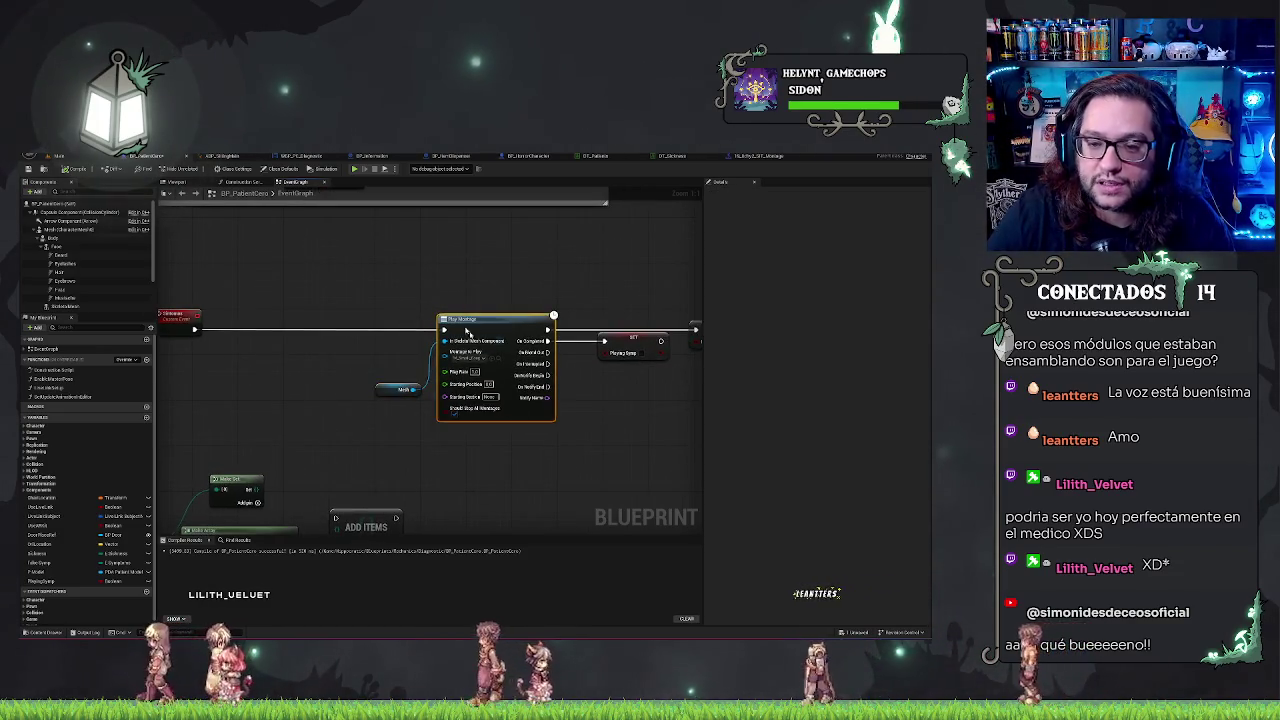
pyautogui.click(457, 402)
pyautogui.moveTo(372, 289)
pyautogui.mouseDown()
pyautogui.moveTo(466, 263)
pyautogui.moveTo(363, 246)
pyautogui.moveTo(394, 317)
pyautogui.moveTo(403, 307)
pyautogui.moveTo(652, 422)
pyautogui.mouseUp()
pyautogui.moveTo(392, 300); pyautogui.dragTo(451, 246)
pyautogui.moveTo(251, 290)
pyautogui.mouseDown()
pyautogui.moveTo(314, 357)
pyautogui.moveTo(588, 524)
pyautogui.mouseUp()
pyautogui.moveTo(657, 408)
pyautogui.mouseDown()
pyautogui.moveTo(500, 437)
pyautogui.moveTo(579, 366)
pyautogui.mouseUp()
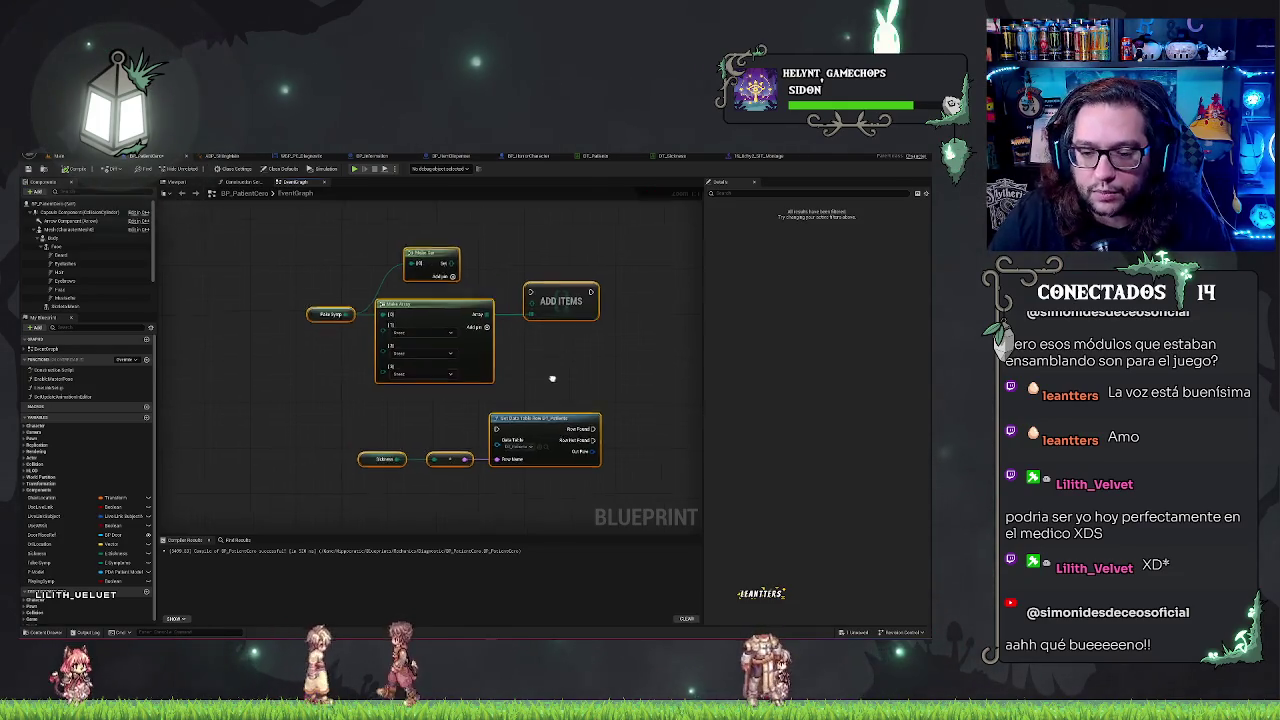
# Step: Wire a new Print String node between the start event and Play Montage, with the conversion node beside it
pyautogui.moveTo(551, 374); pyautogui.dragTo(449, 443)
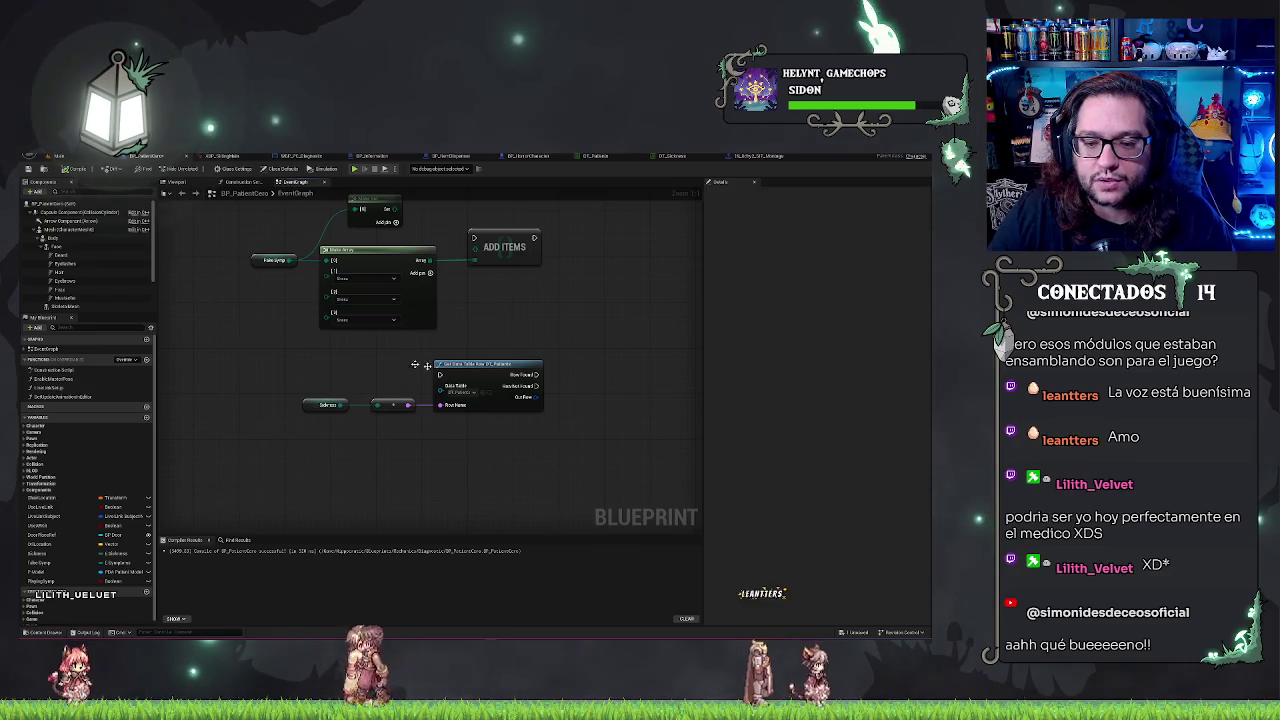
pyautogui.moveTo(354, 345)
pyautogui.mouseDown()
pyautogui.moveTo(300, 540)
pyautogui.moveTo(396, 476)
pyautogui.moveTo(370, 420)
pyautogui.mouseUp()
pyautogui.moveTo(400, 486); pyautogui.dragTo(383, 300)
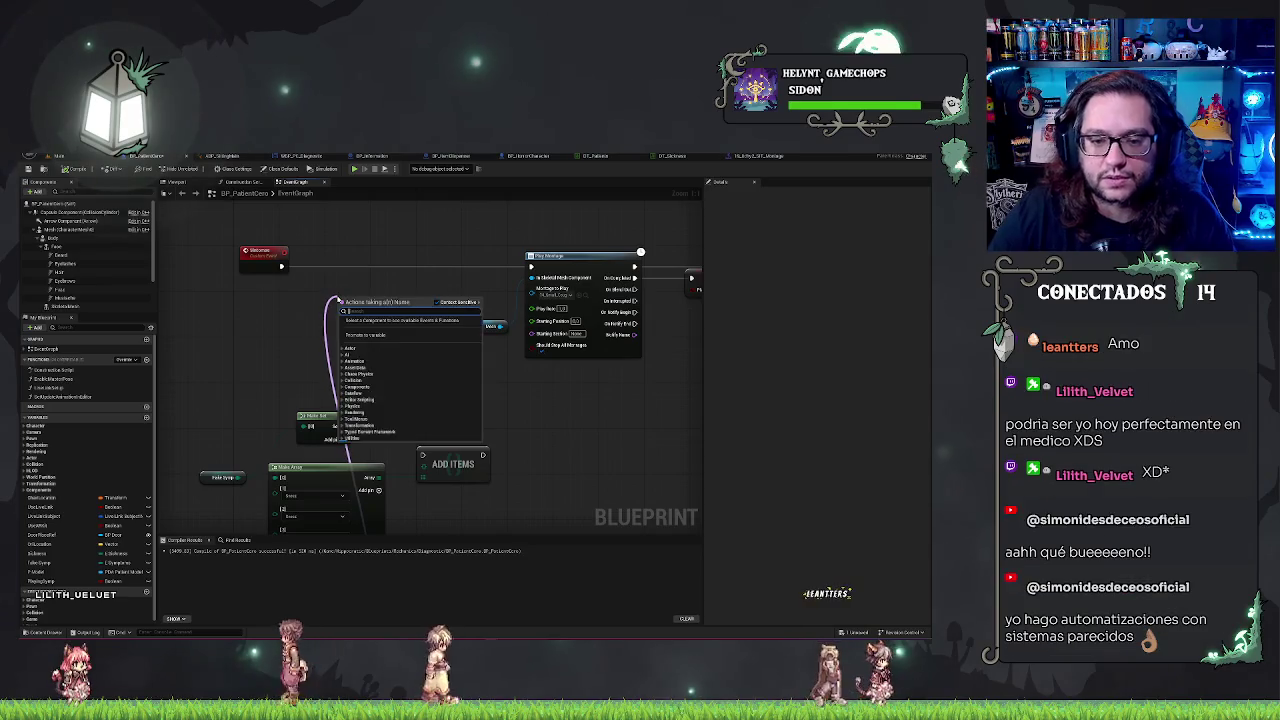
pyautogui.write('print')
pyautogui.press('Return')
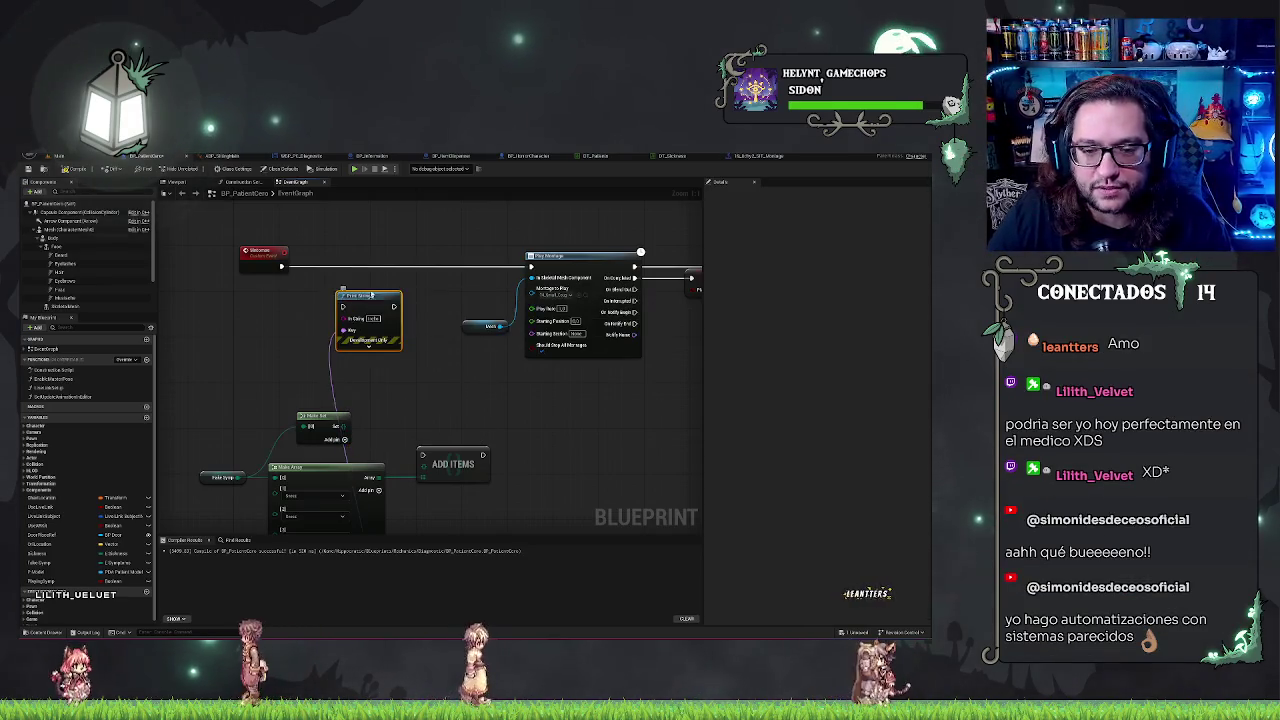
pyautogui.moveTo(349, 294); pyautogui.dragTo(282, 265)
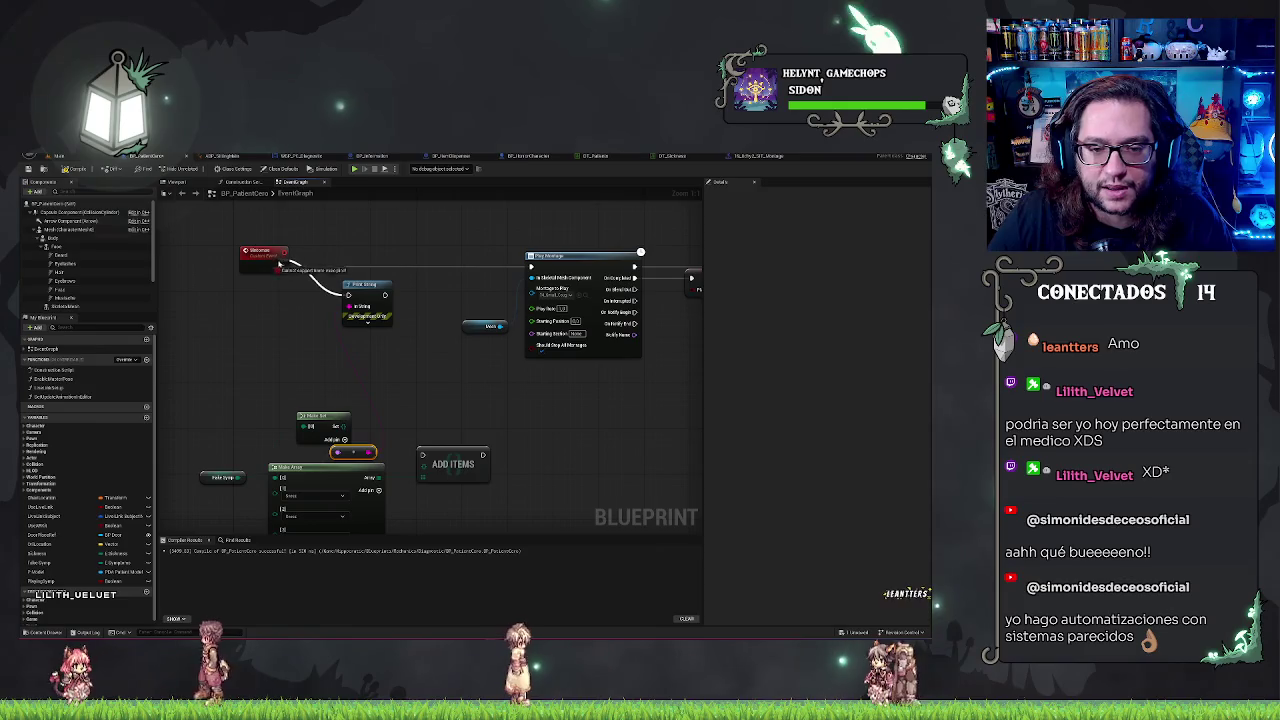
pyautogui.moveTo(384, 296); pyautogui.dragTo(530, 266)
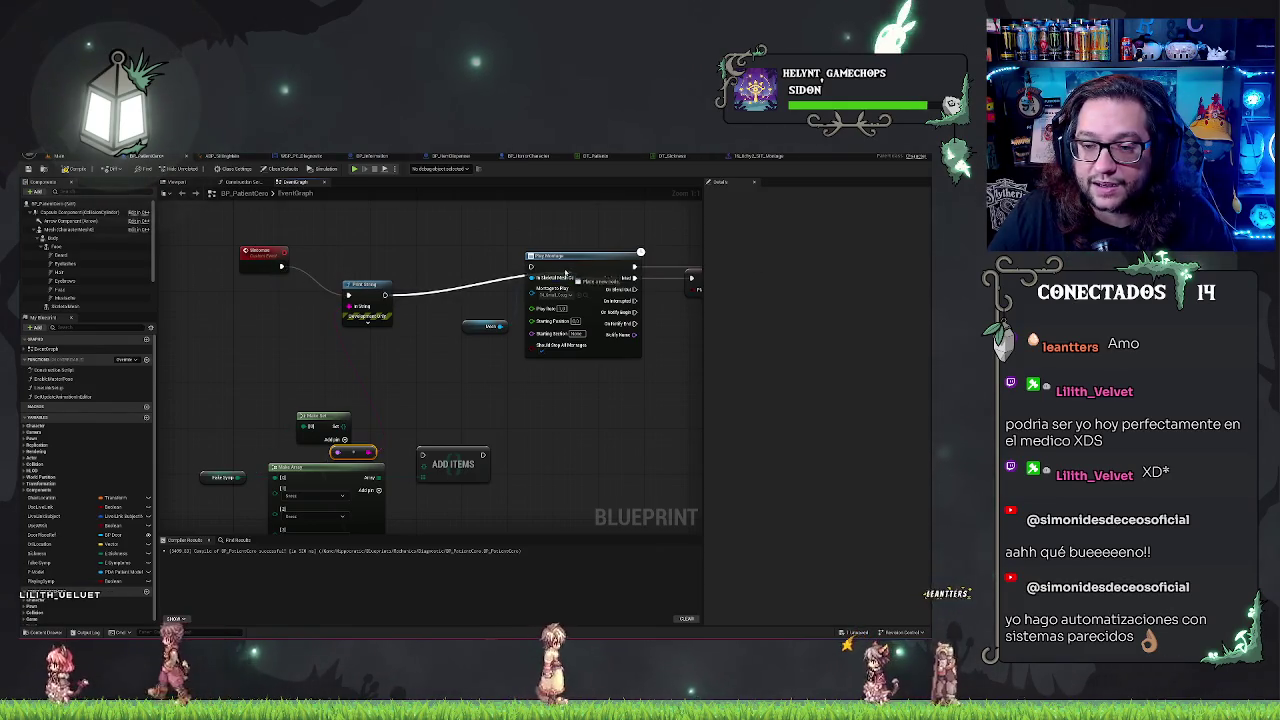
pyautogui.moveTo(353, 451)
pyautogui.mouseDown()
pyautogui.moveTo(337, 347)
pyautogui.moveTo(290, 348)
pyautogui.mouseUp()
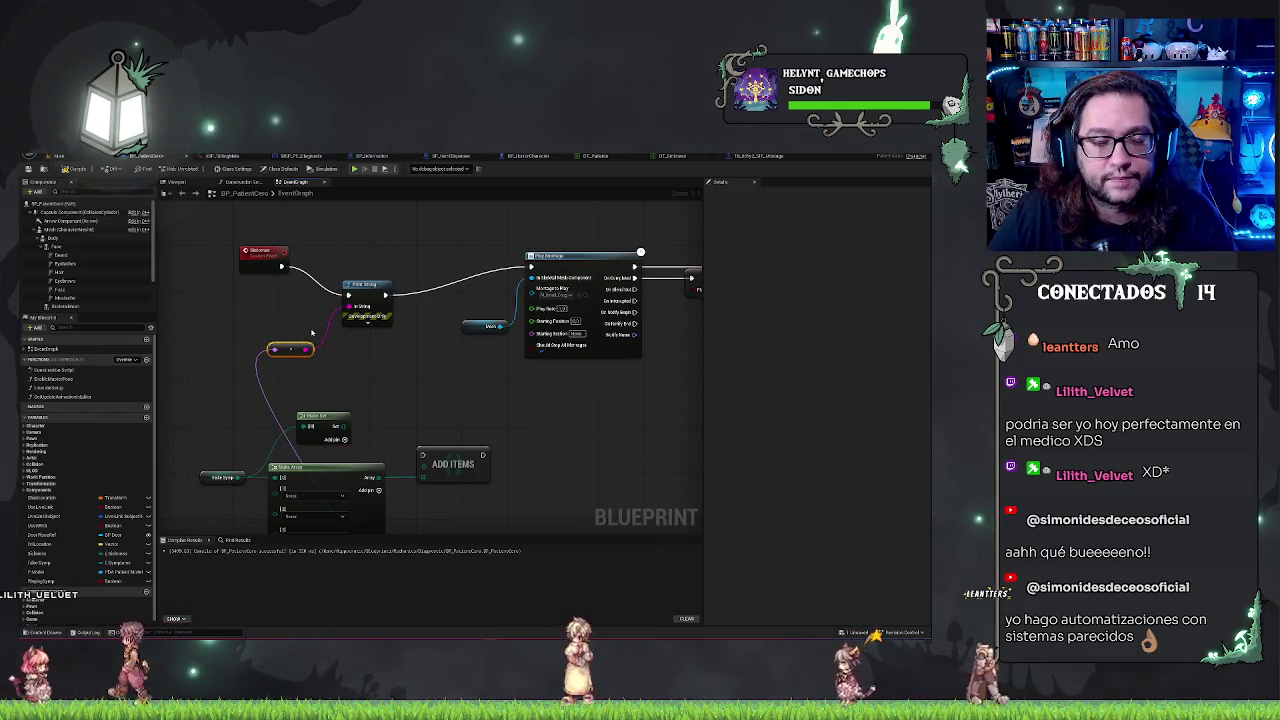
pyautogui.click(70, 157)
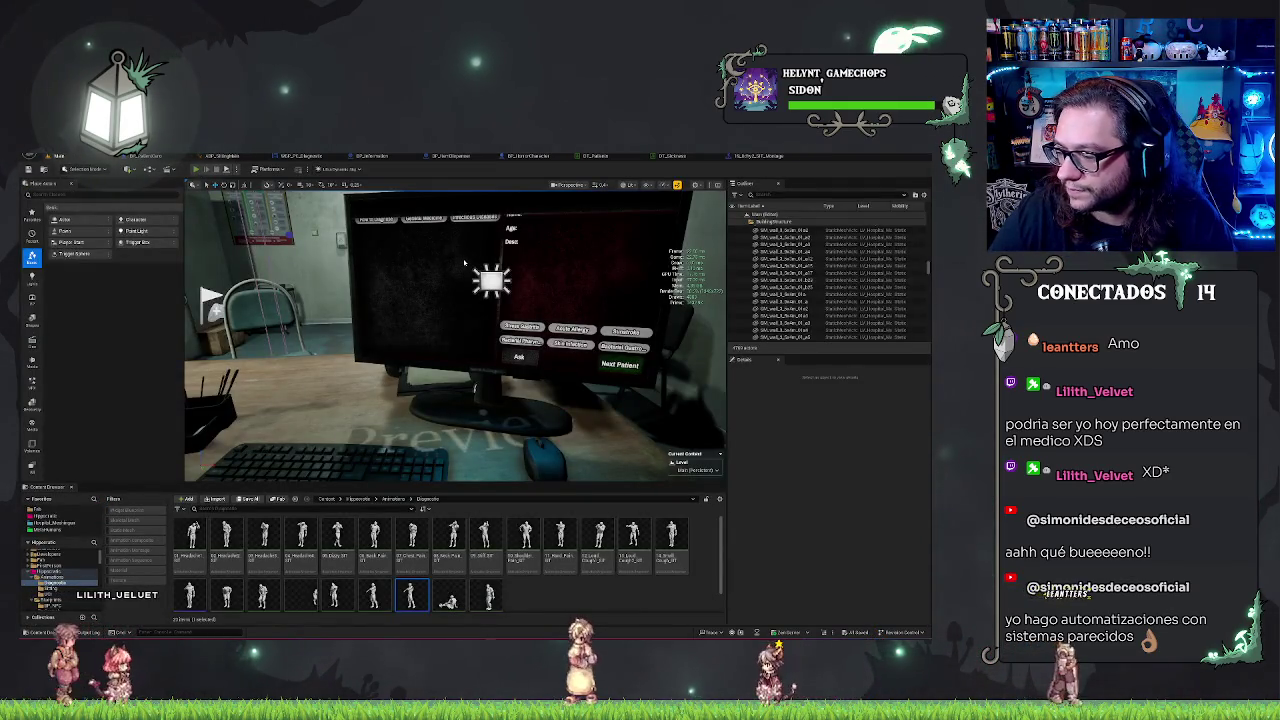
pyautogui.hotkey('alt', 'p')
pyautogui.press('w')
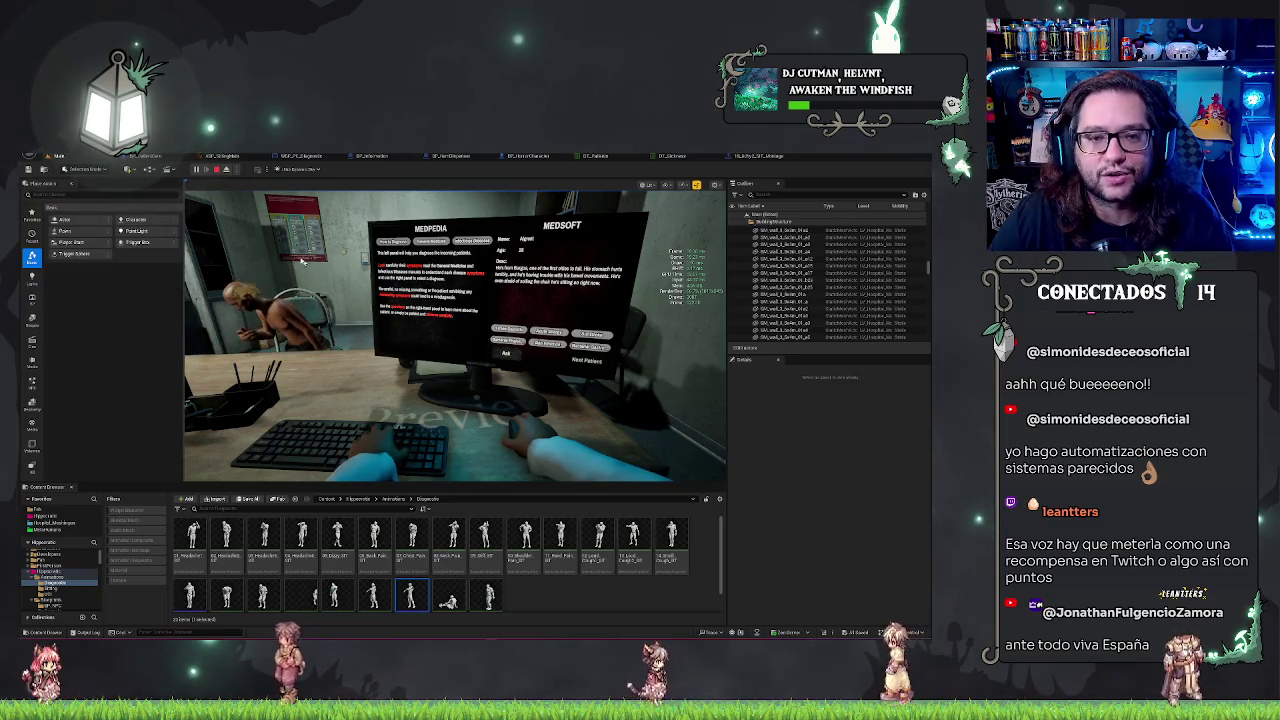
pyautogui.press('Escape')
# Step: Check the animation blueprint, the animation montage and the sickness data table
pyautogui.click(225, 156)
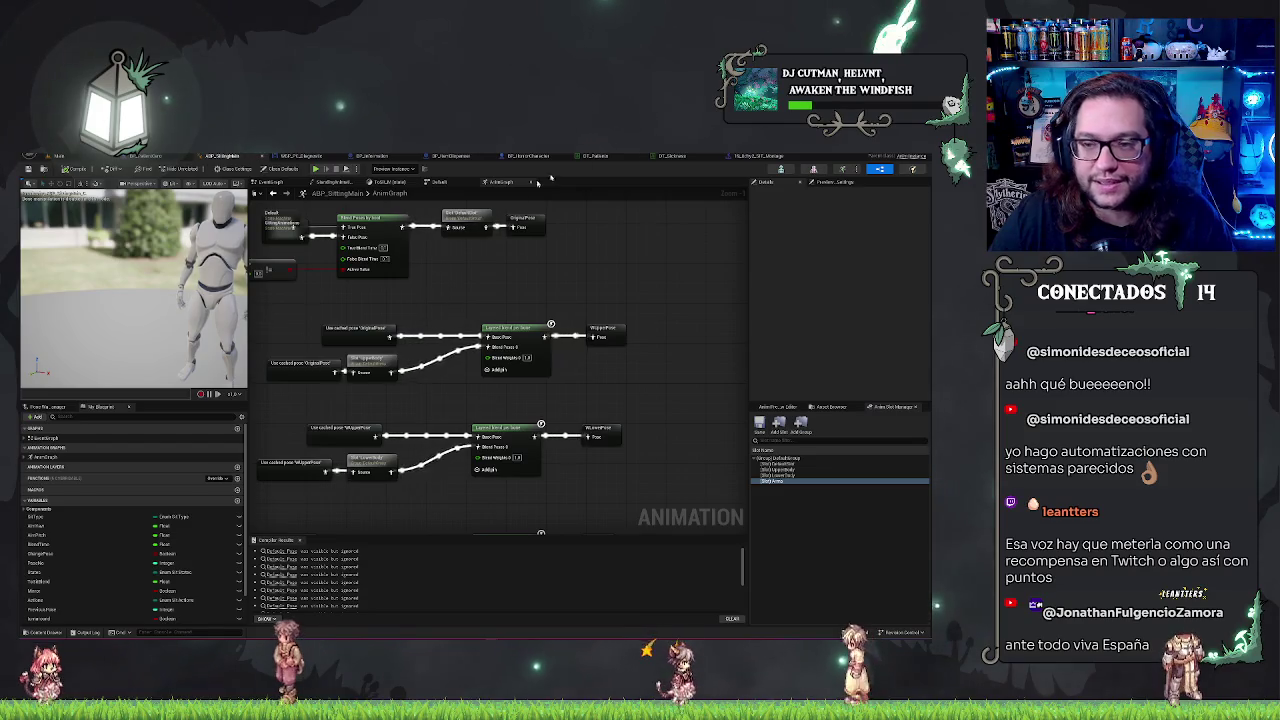
pyautogui.click(758, 156)
pyautogui.click(690, 156)
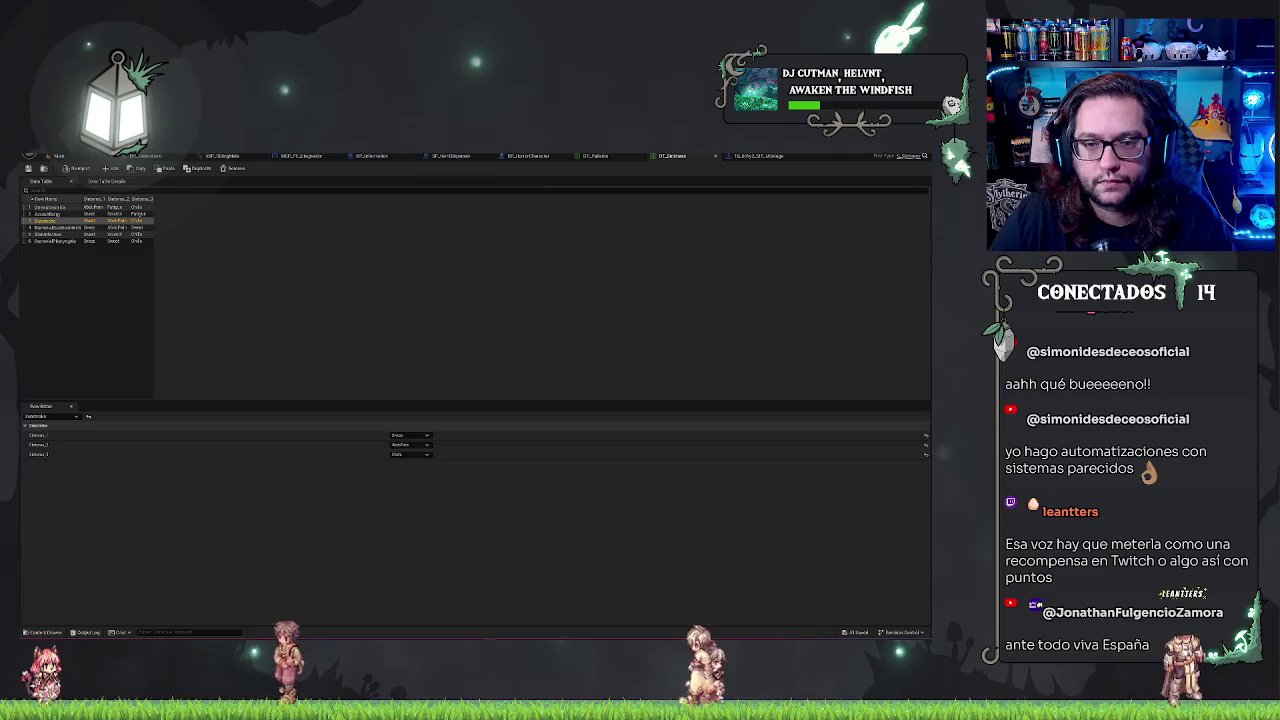
# Step: In the patient blueprint, add an Enum to String node from the Sickness output, placed above it
pyautogui.click(183, 156)
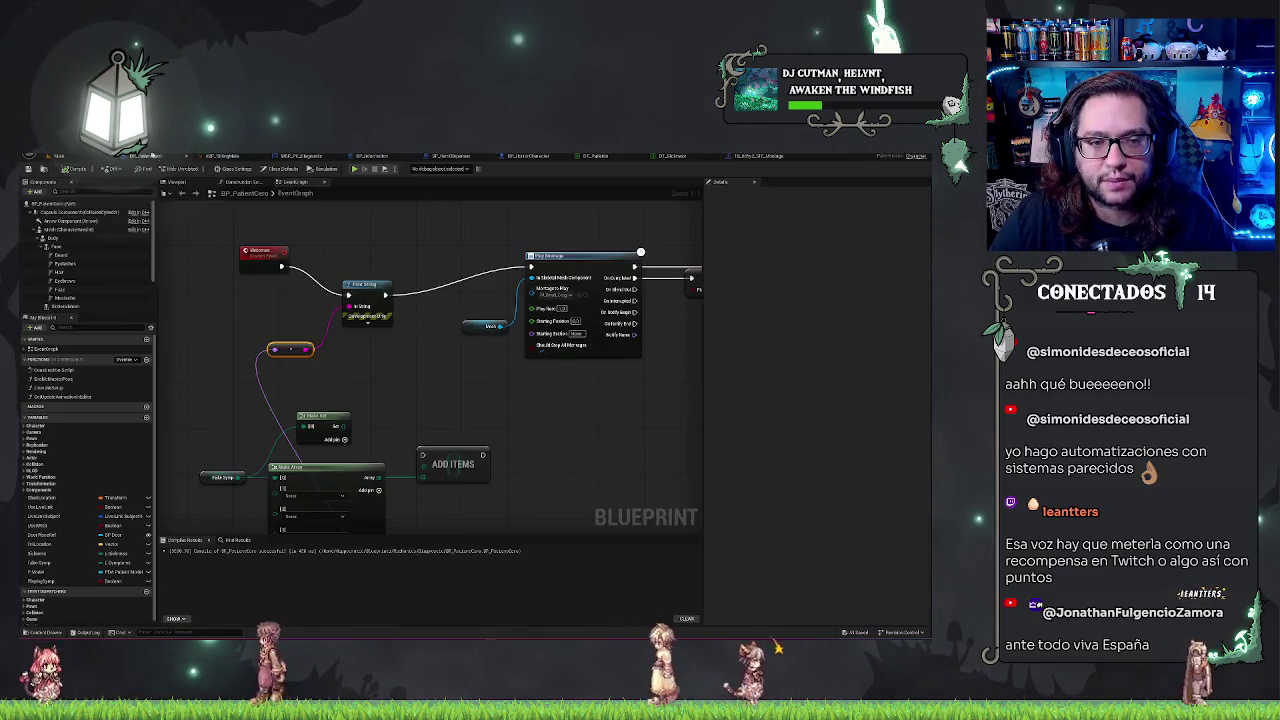
pyautogui.scroll(3, 420, 357)
pyautogui.rightClick(488, 392)
pyautogui.press('Escape')
pyautogui.moveTo(313, 465); pyautogui.dragTo(335, 490)
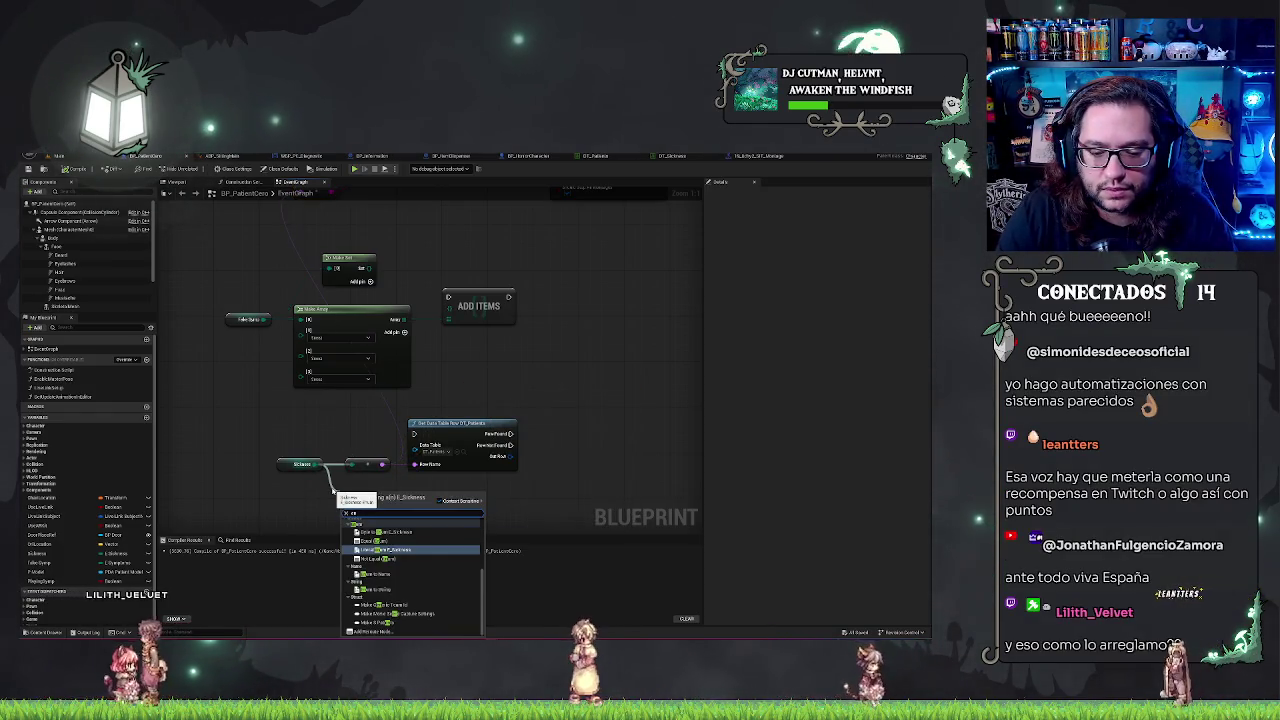
pyautogui.write('string')
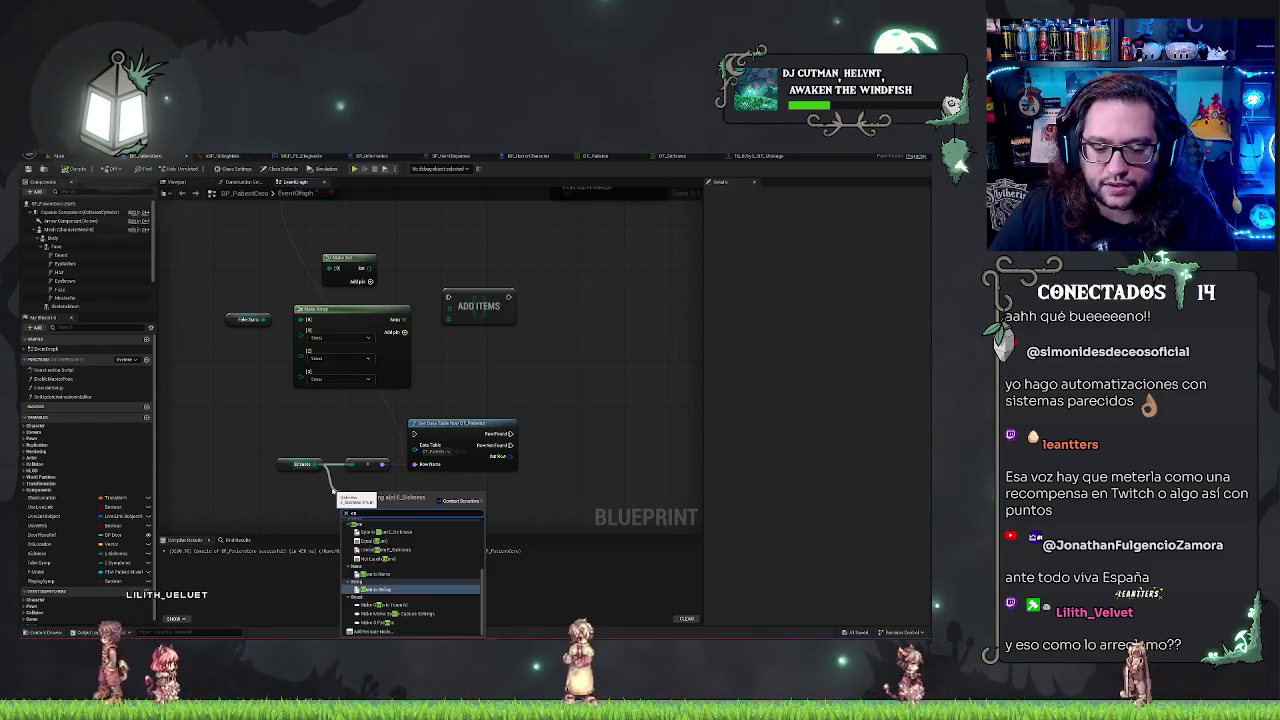
pyautogui.press('Return')
pyautogui.moveTo(409, 489)
pyautogui.mouseDown()
pyautogui.moveTo(360, 429)
pyautogui.moveTo(345, 433)
pyautogui.moveTo(375, 432)
pyautogui.moveTo(373, 483)
pyautogui.moveTo(316, 301)
pyautogui.moveTo(362, 452)
pyautogui.mouseUp()
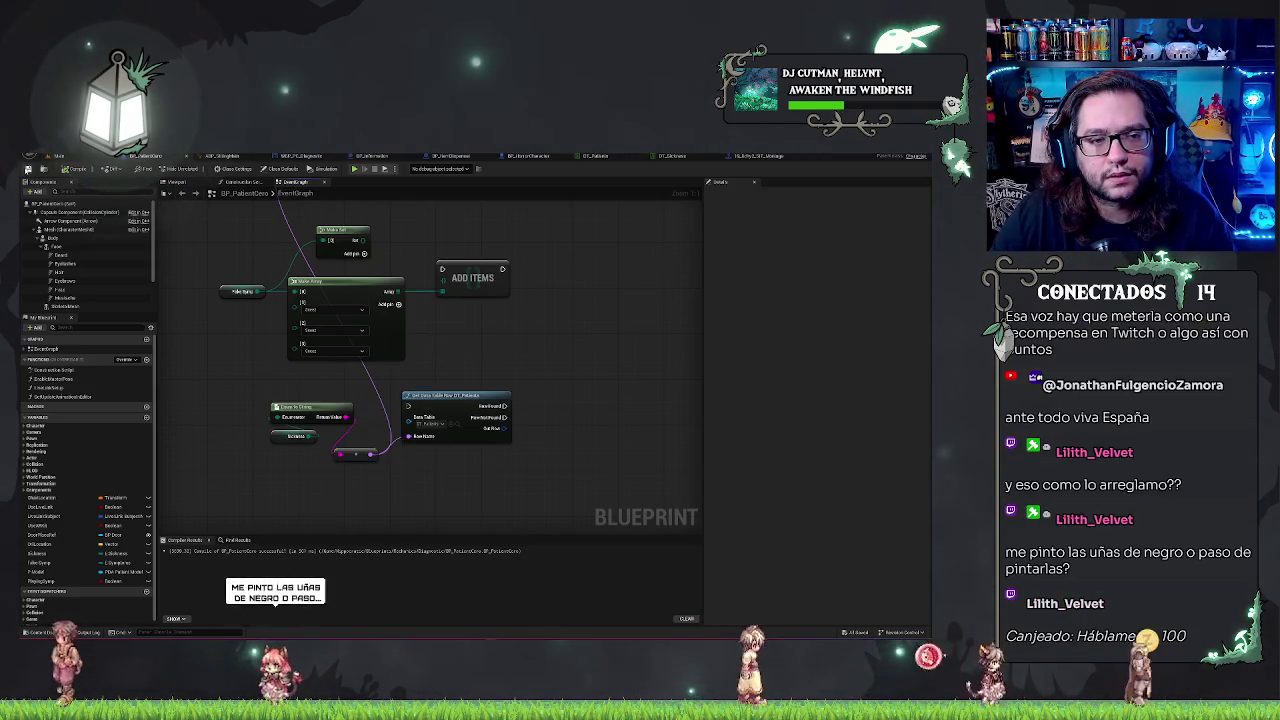
pyautogui.click(58, 156)
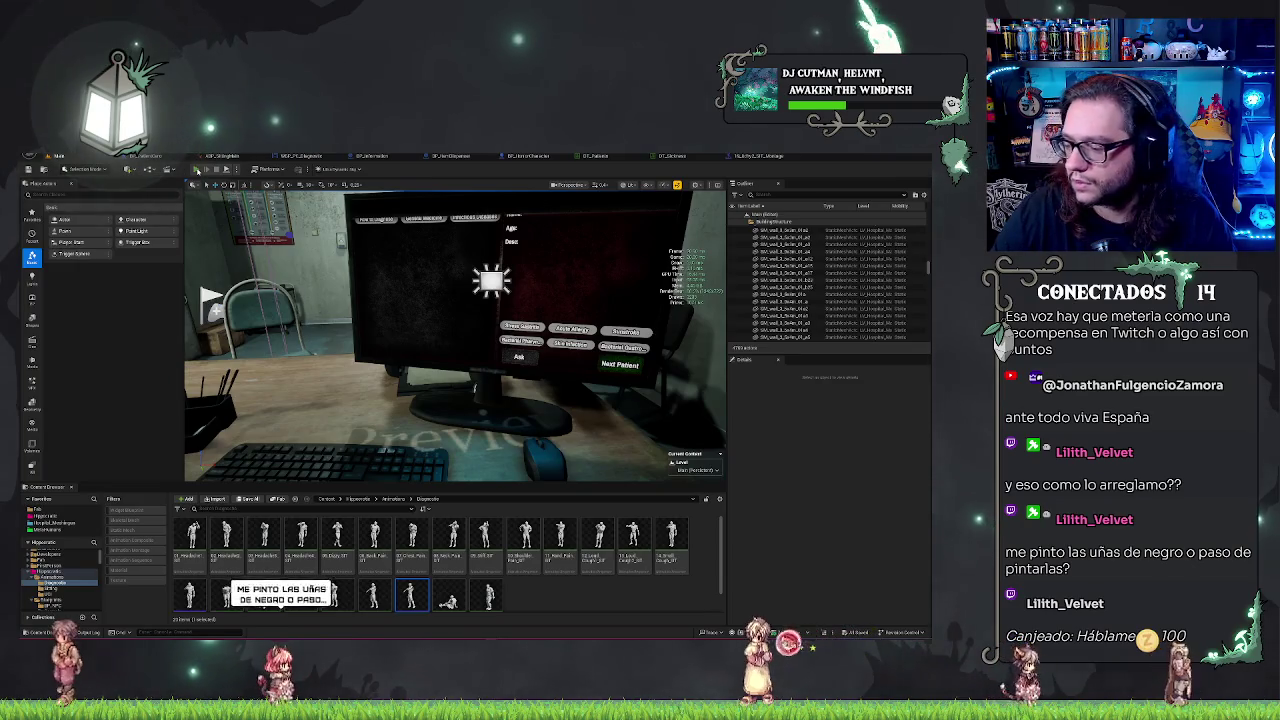
# Step: Launch Play-In-Editor with Alt+P to test the seated patient at the MEDPEDIA screen
pyautogui.hotkey('alt', 'p')
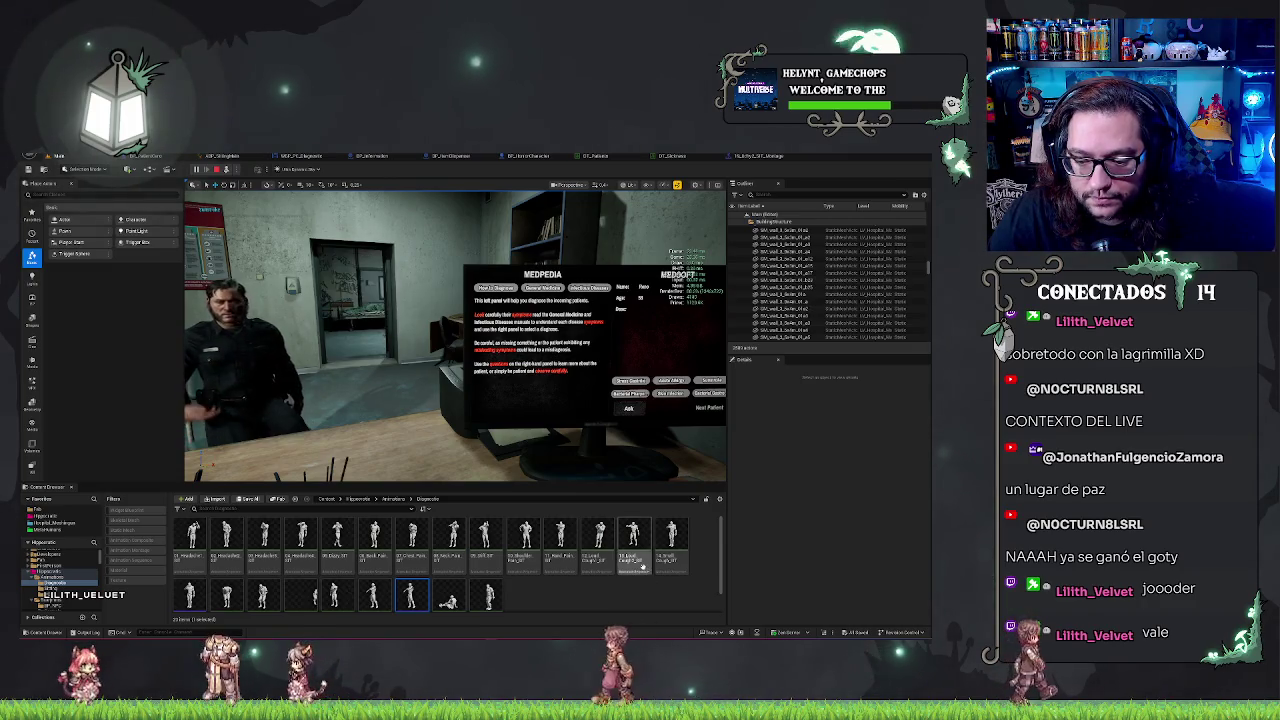
# Step: Place the loud cough and depressed sitting animations as characters in the hospital room
pyautogui.click(598, 545)
pyautogui.moveTo(387, 404); pyautogui.dragTo(390, 406)
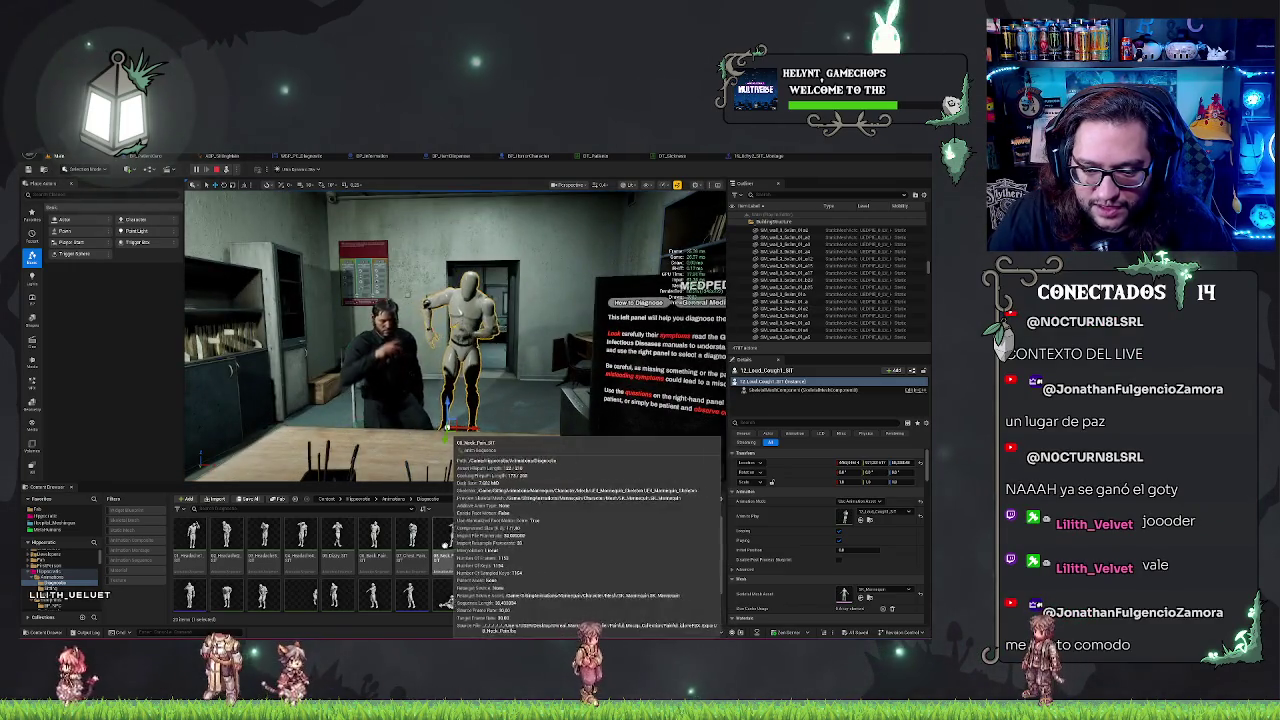
pyautogui.moveTo(449, 595)
pyautogui.mouseDown()
pyautogui.moveTo(485, 455)
pyautogui.moveTo(526, 441)
pyautogui.moveTo(455, 593)
pyautogui.mouseUp()
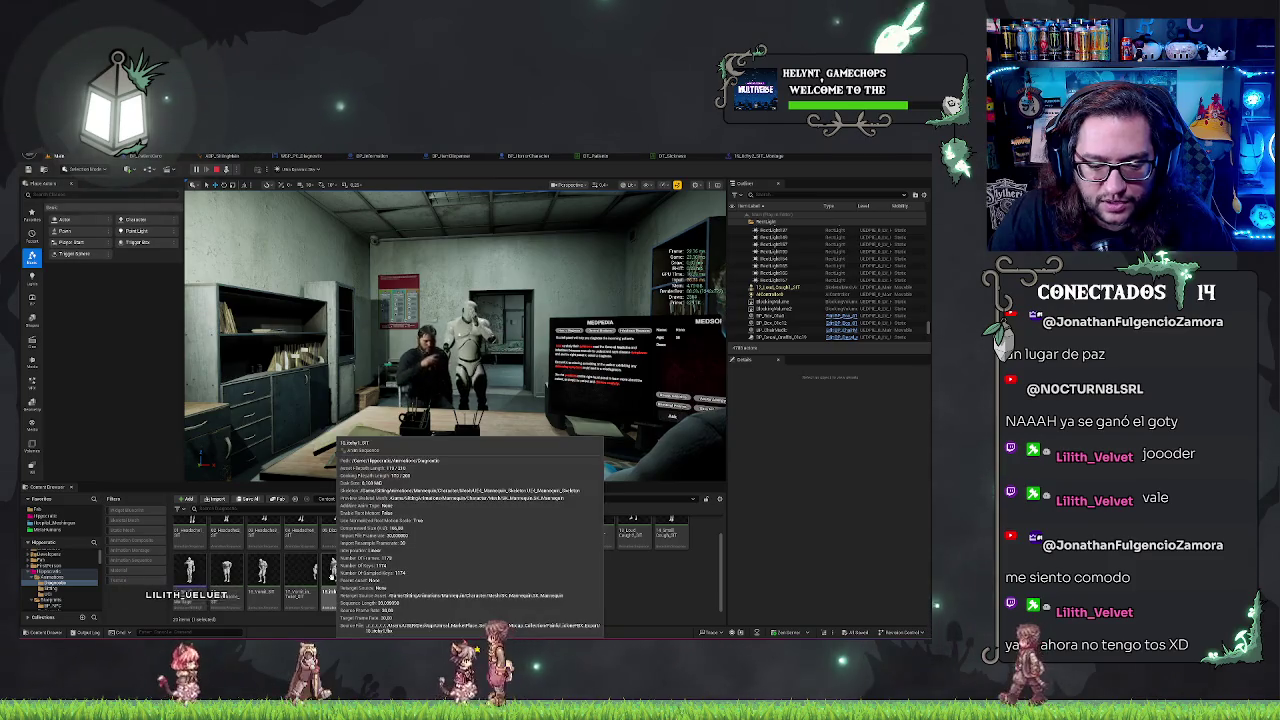
pyautogui.scroll(1, 488, 590)
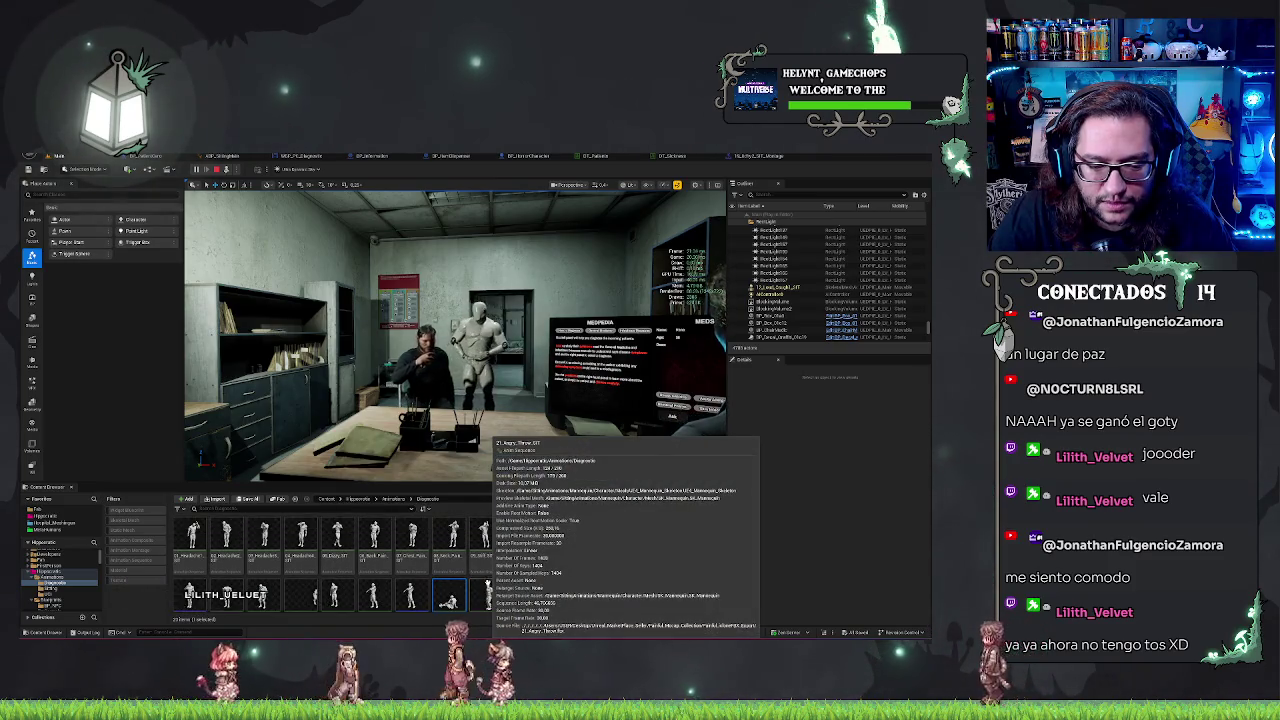
pyautogui.scroll(-1, 488, 590)
pyautogui.moveTo(226, 570)
pyautogui.mouseDown()
pyautogui.moveTo(478, 450)
pyautogui.moveTo(507, 412)
pyautogui.mouseUp()
pyautogui.press('f')
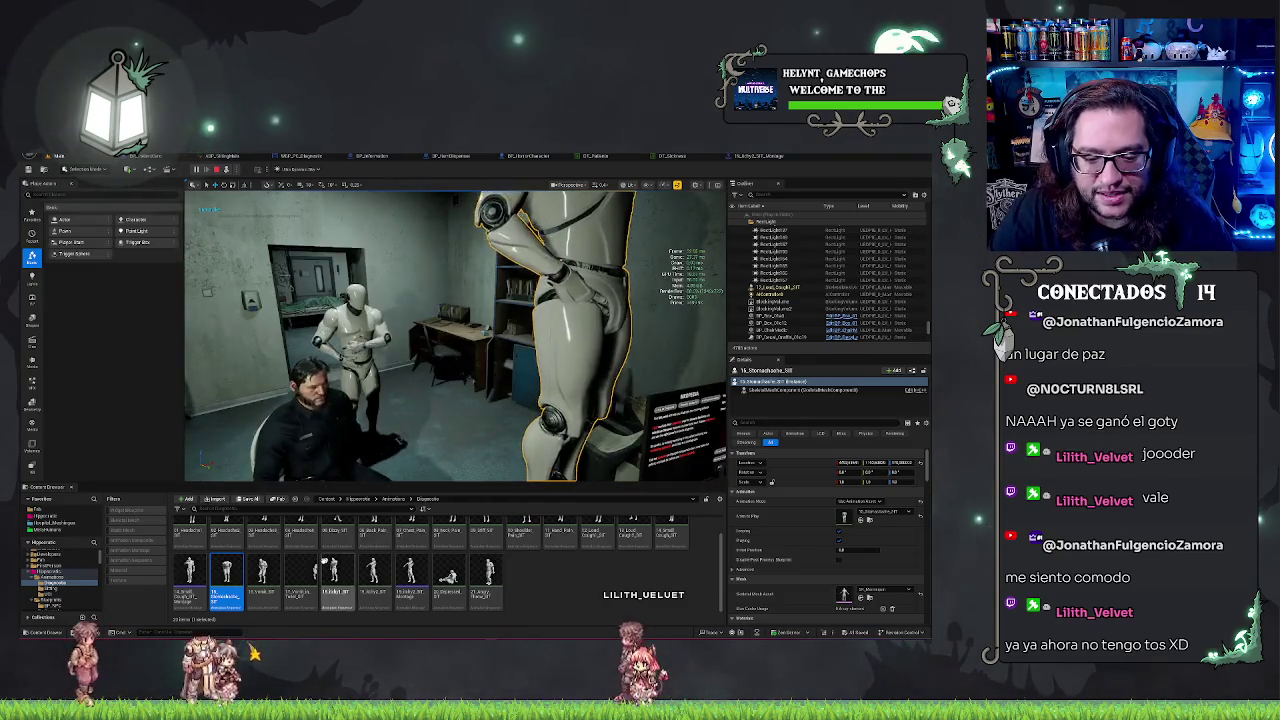
# Step: Give the character the vomiting animation, rotate it to face the desk, and stop the test
pyautogui.scroll(1, 310, 572)
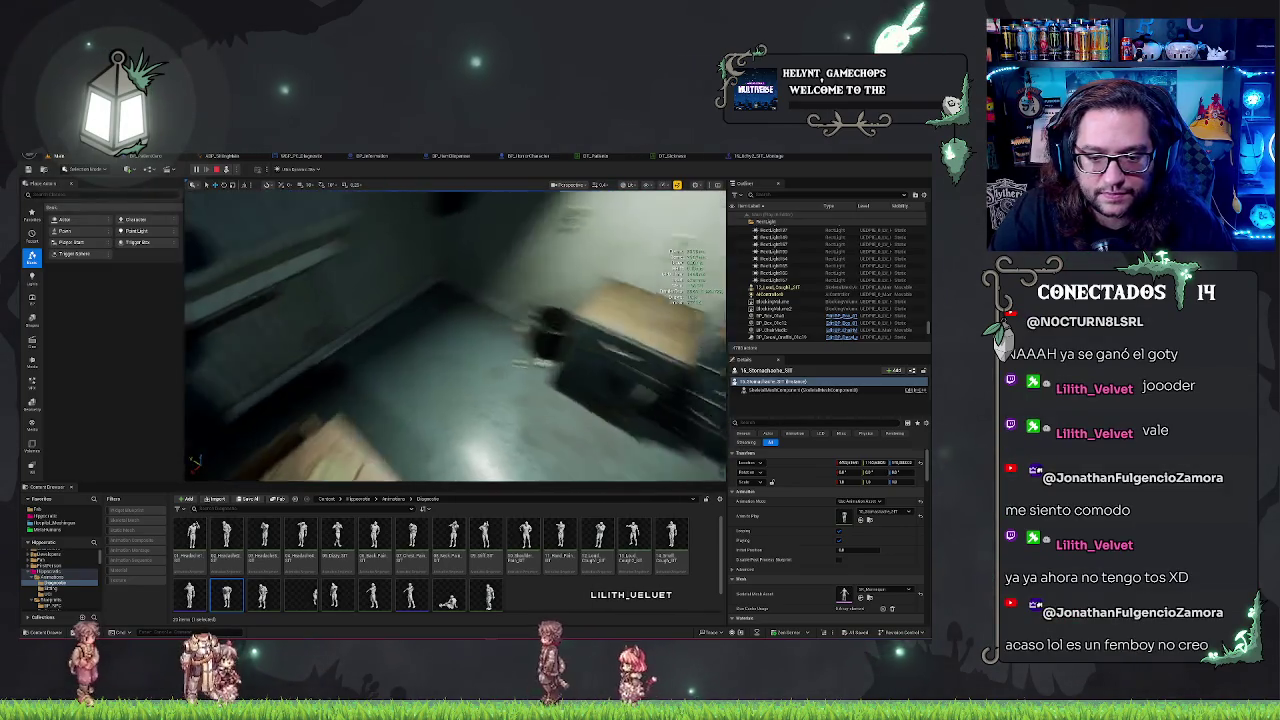
pyautogui.moveTo(314, 596); pyautogui.dragTo(875, 516)
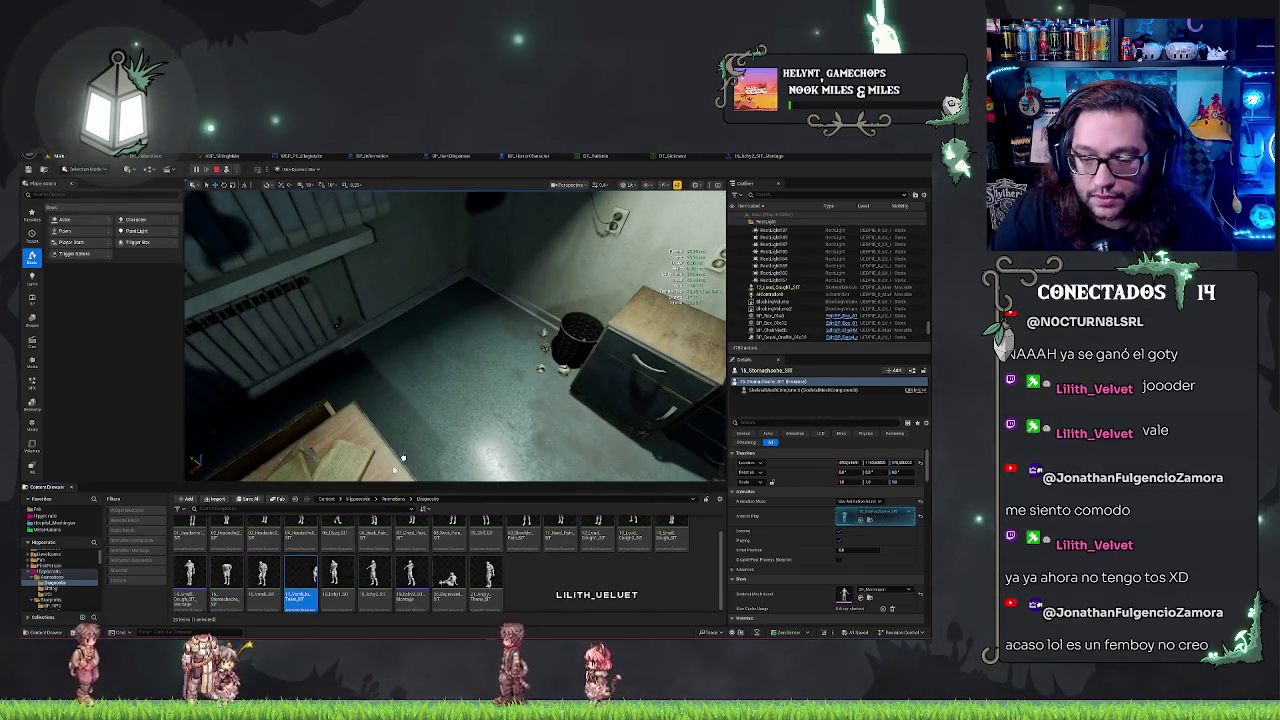
pyautogui.click(407, 349)
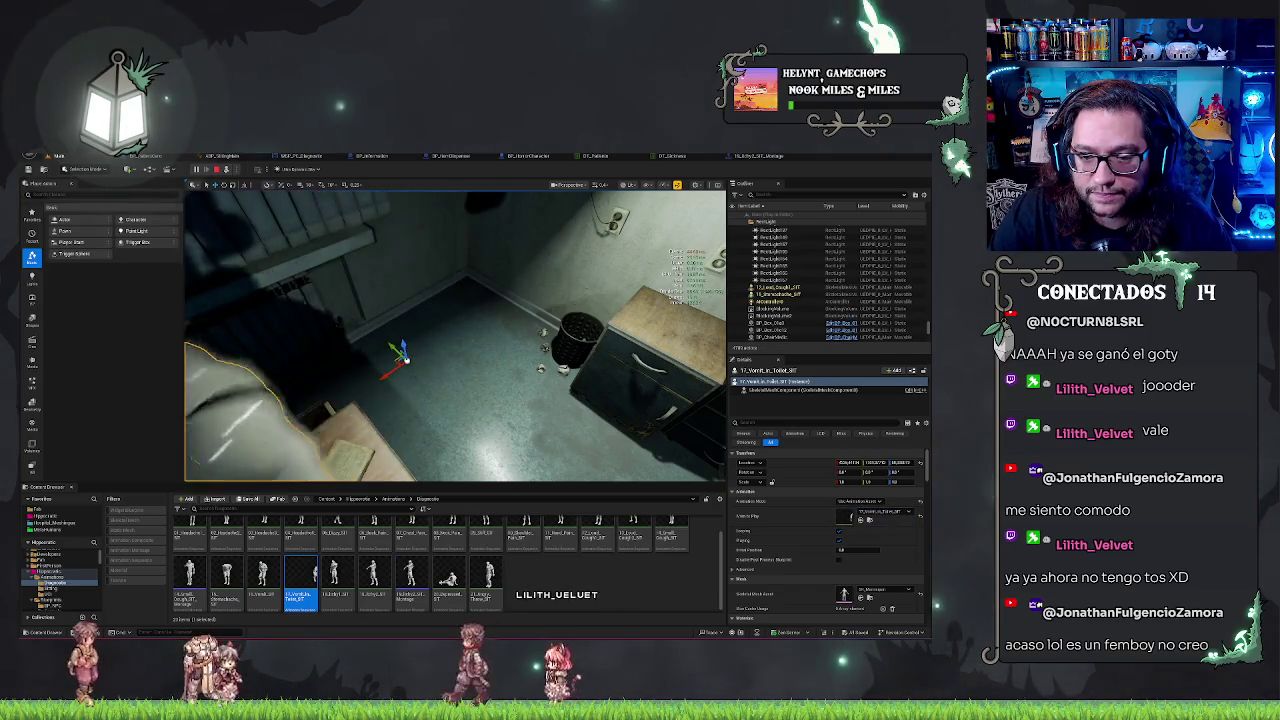
pyautogui.moveTo(424, 399)
pyautogui.mouseDown()
pyautogui.moveTo(370, 387)
pyautogui.moveTo(417, 393)
pyautogui.mouseUp()
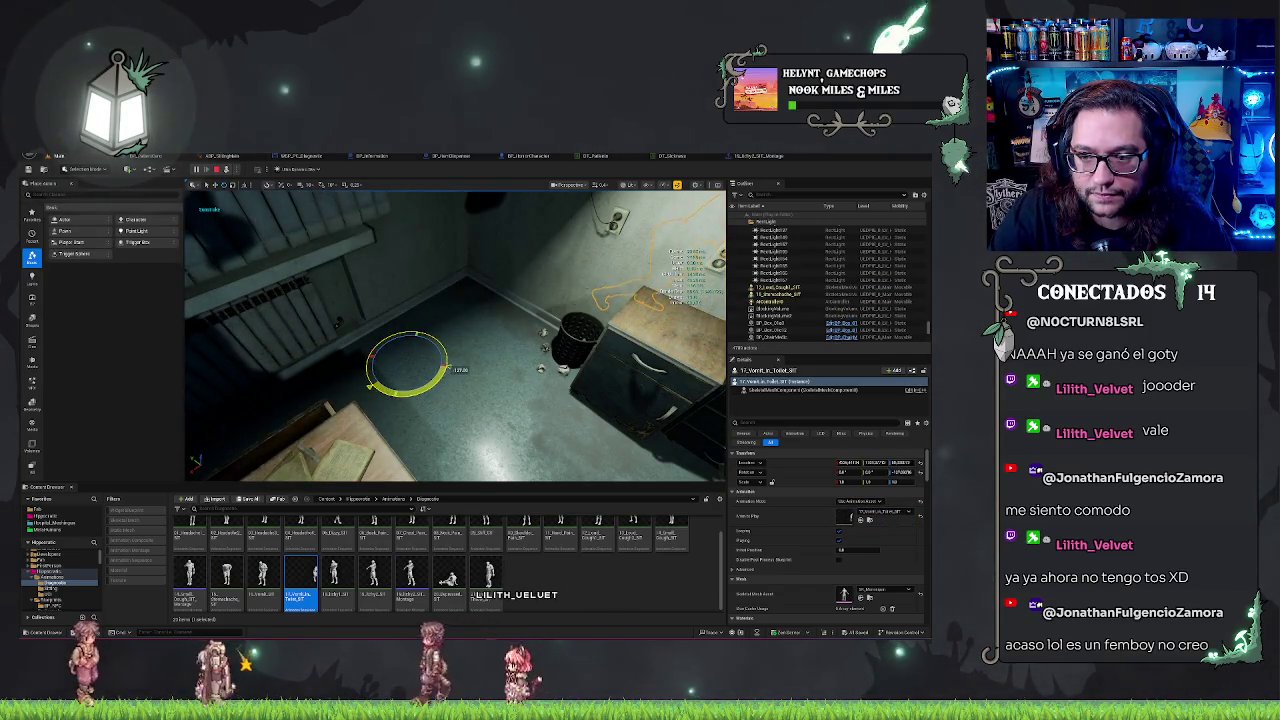
pyautogui.press('w')
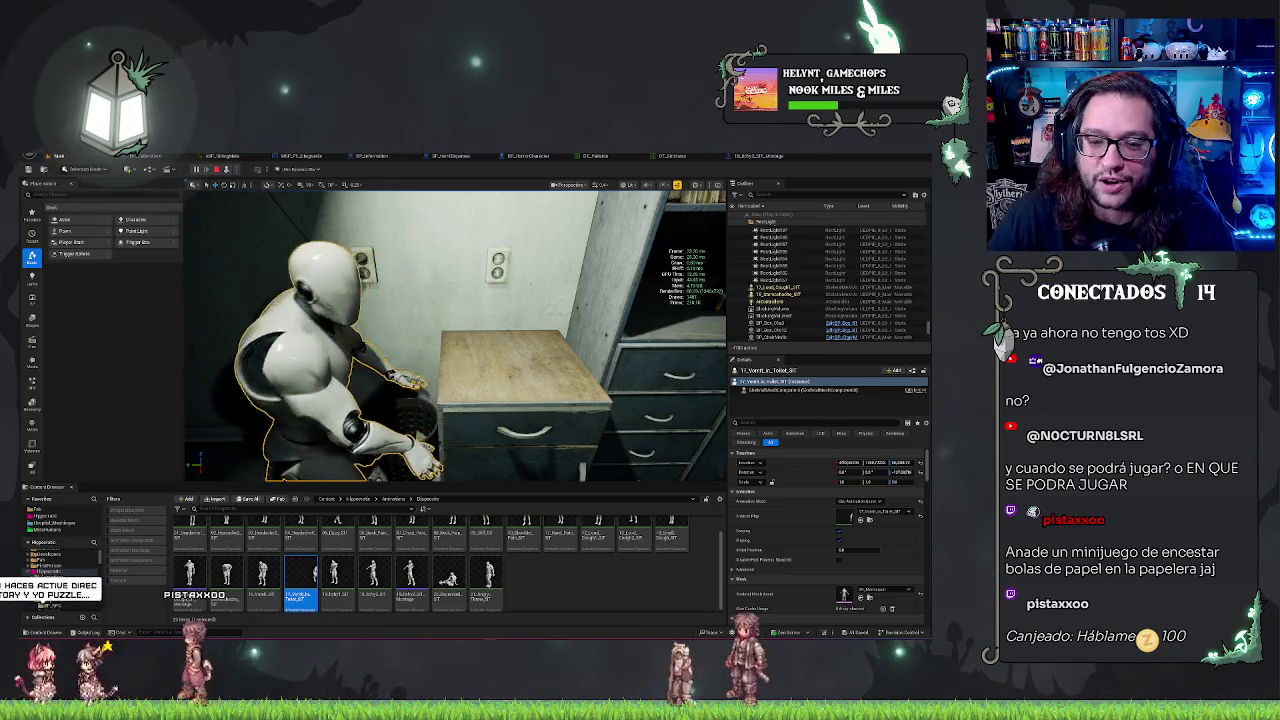
pyautogui.press('Escape')
pyautogui.moveTo(455, 335); pyautogui.dragTo(375, 340)
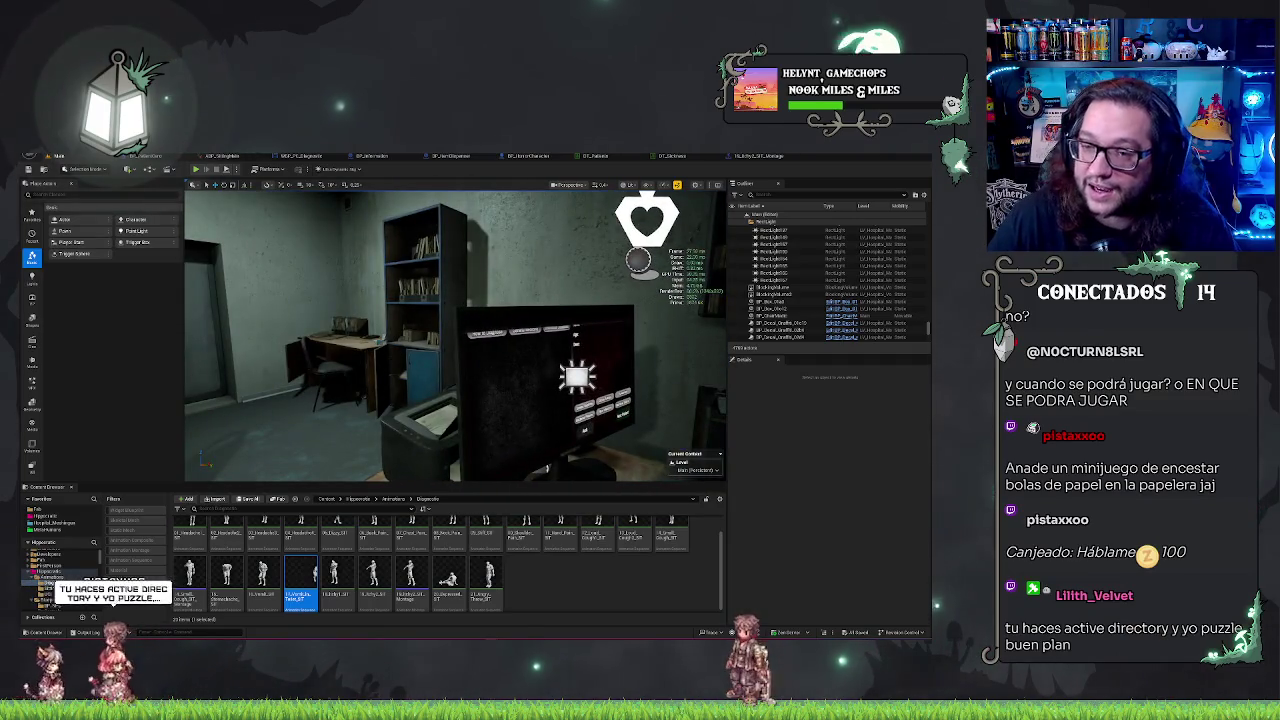
pyautogui.moveTo(502, 378); pyautogui.dragTo(455, 390)
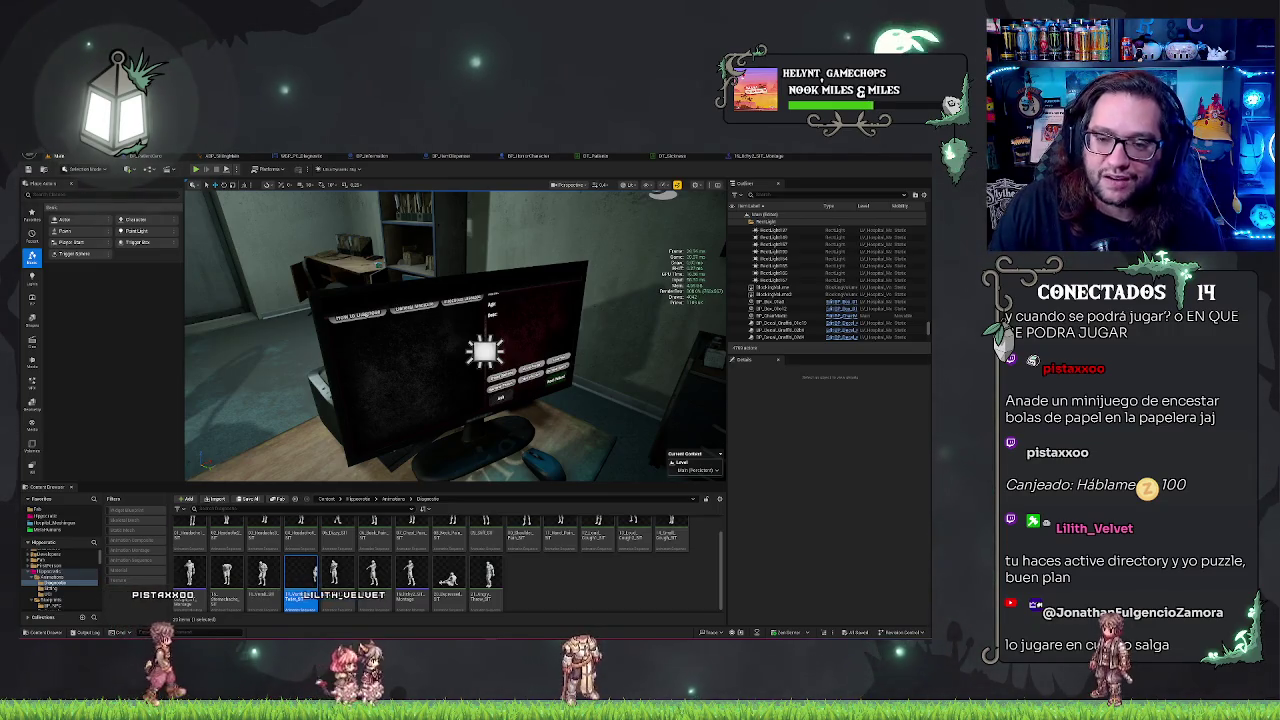
pyautogui.press('Escape')
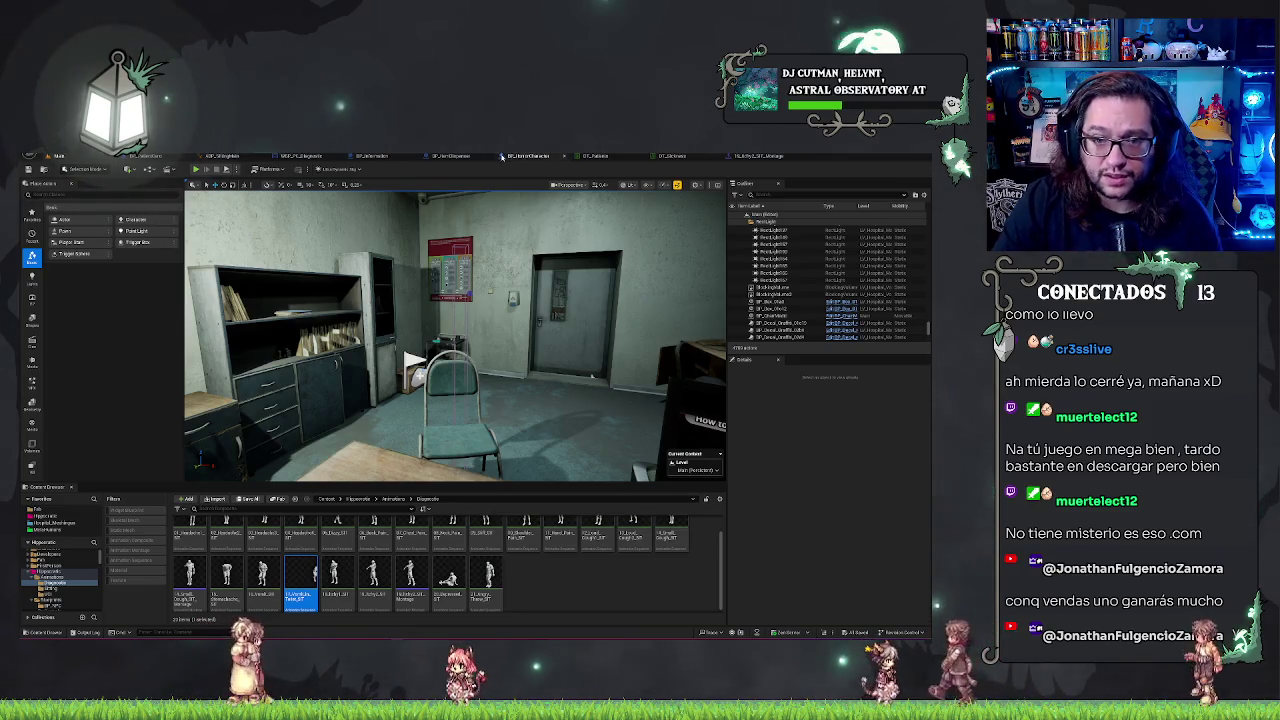
pyautogui.click(692, 157)
# Step: Glance at DT_Sickness and the TL_Kitty2 montage, then view ABP_SittingMain's FinalPose nodes
pyautogui.click(688, 157)
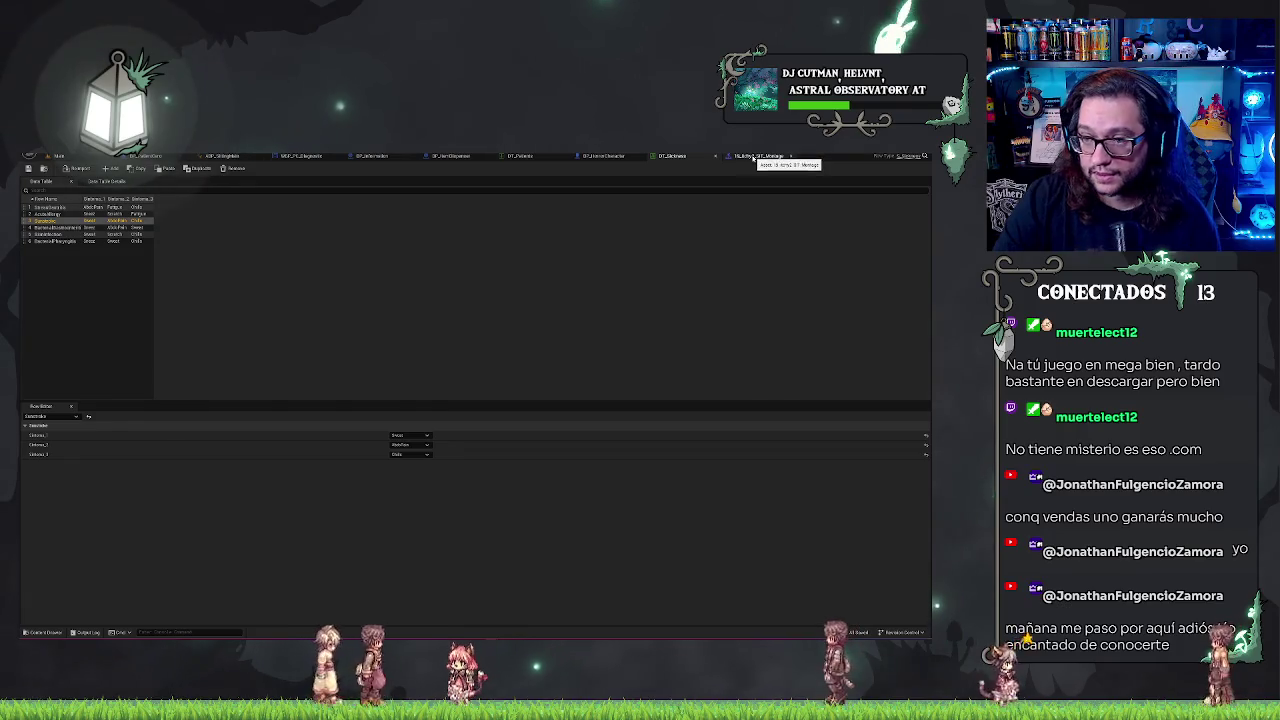
pyautogui.click(758, 156)
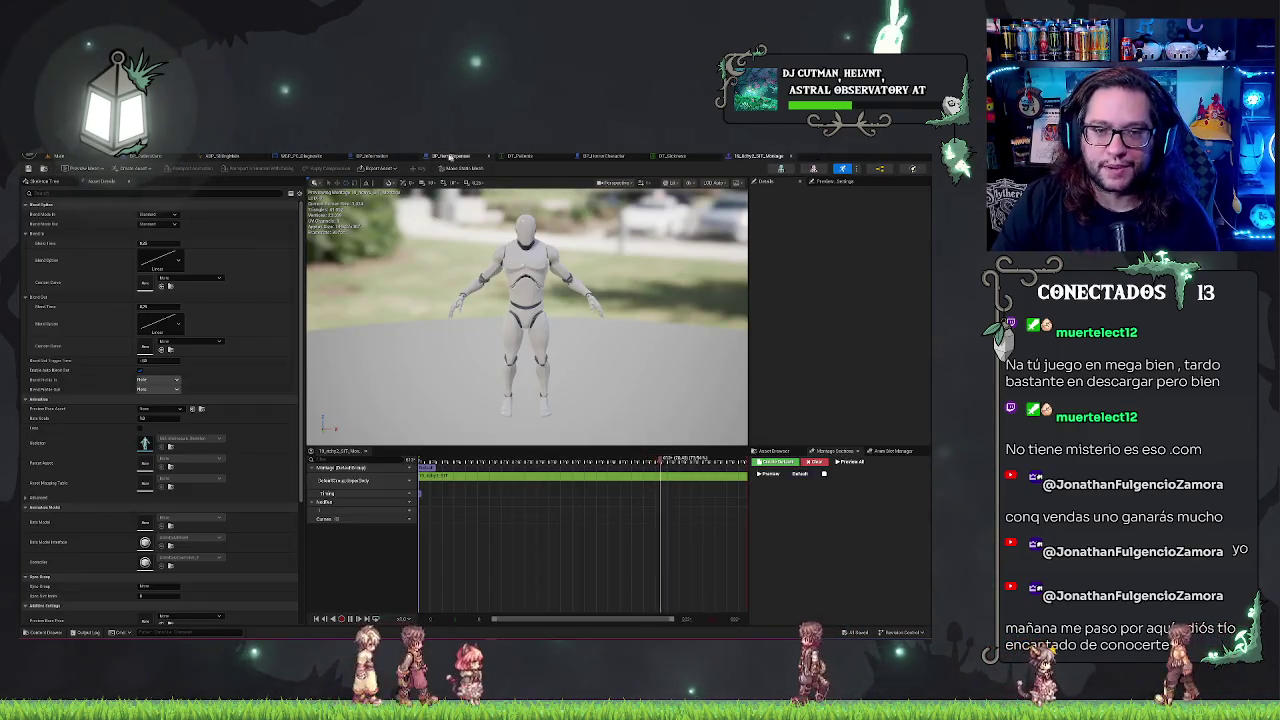
pyautogui.hotkey('ctrl', 'Tab')
pyautogui.moveTo(481, 369)
pyautogui.mouseDown()
pyautogui.moveTo(504, 300)
pyautogui.moveTo(511, 196)
pyautogui.mouseUp()
pyautogui.moveTo(643, 289); pyautogui.dragTo(419, 557)
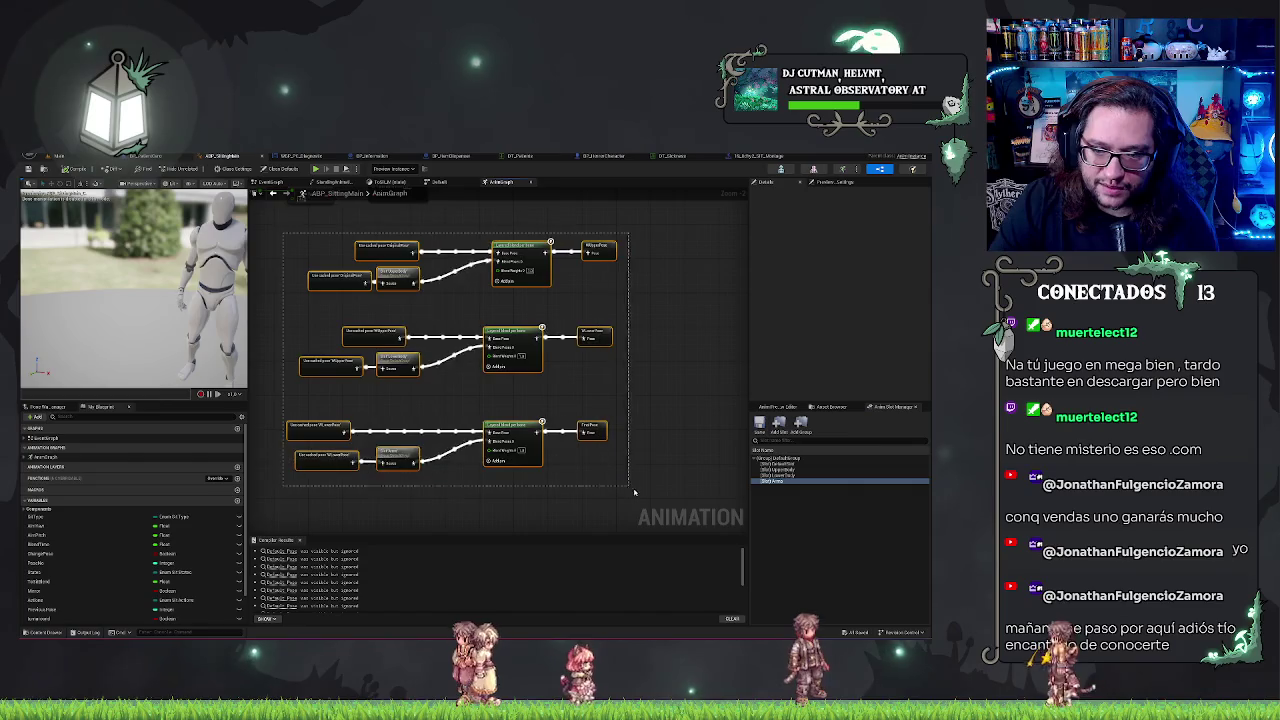
# Step: Move the FinalPose and Output Pose nodes left and save ABP_SittingMain
pyautogui.moveTo(666, 343)
pyautogui.mouseDown()
pyautogui.moveTo(657, 367)
pyautogui.moveTo(447, 517)
pyautogui.mouseUp()
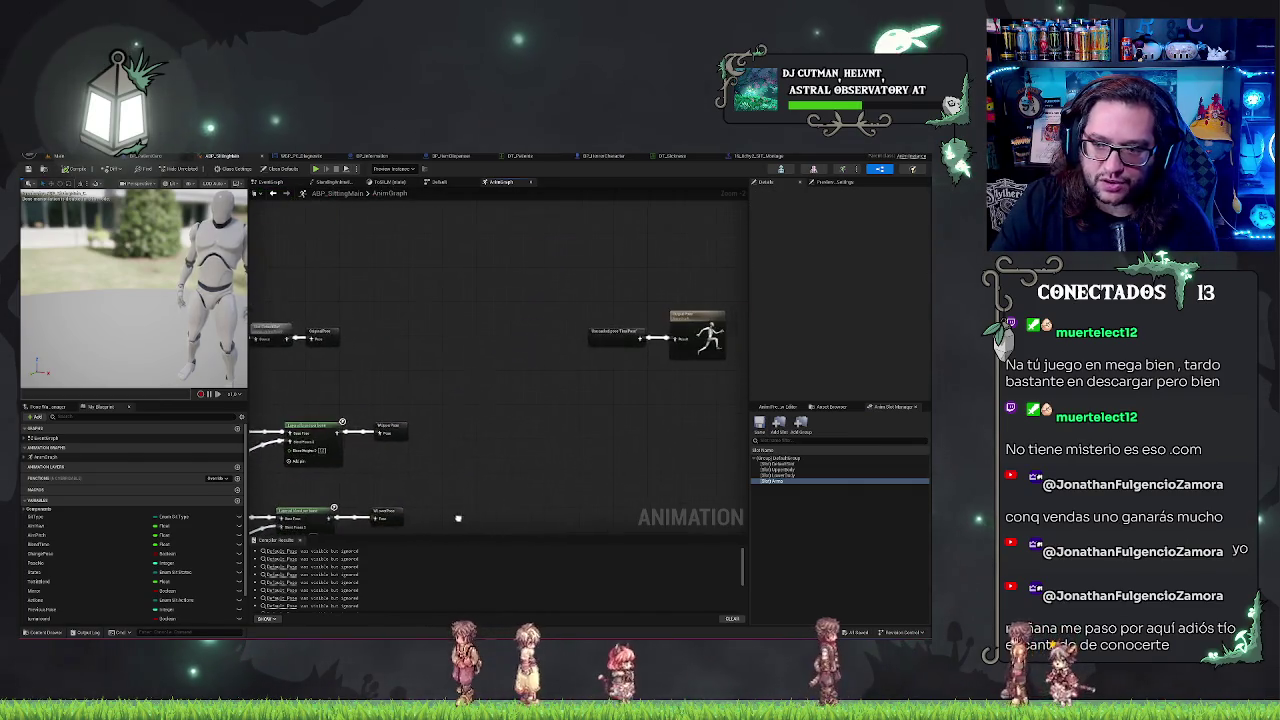
pyautogui.moveTo(500, 271)
pyautogui.mouseDown()
pyautogui.moveTo(678, 318)
pyautogui.moveTo(533, 320)
pyautogui.mouseUp()
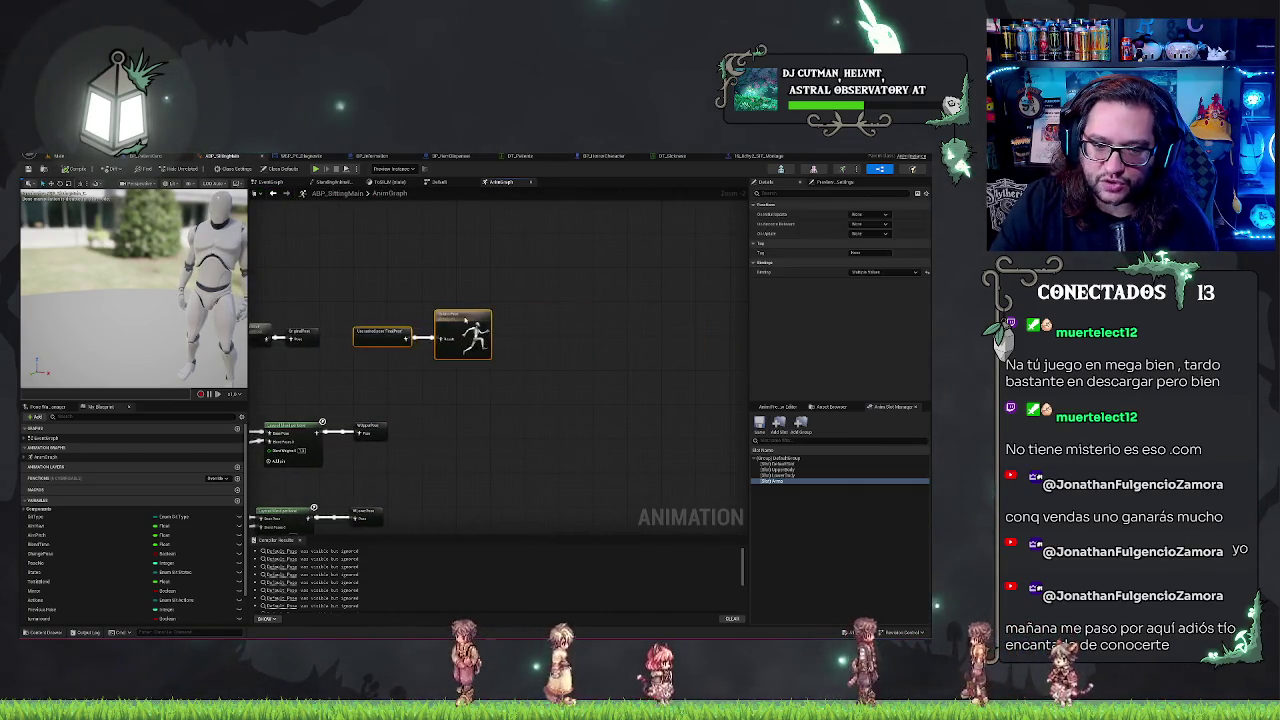
pyautogui.moveTo(439, 479); pyautogui.dragTo(669, 371)
pyautogui.click(27, 170)
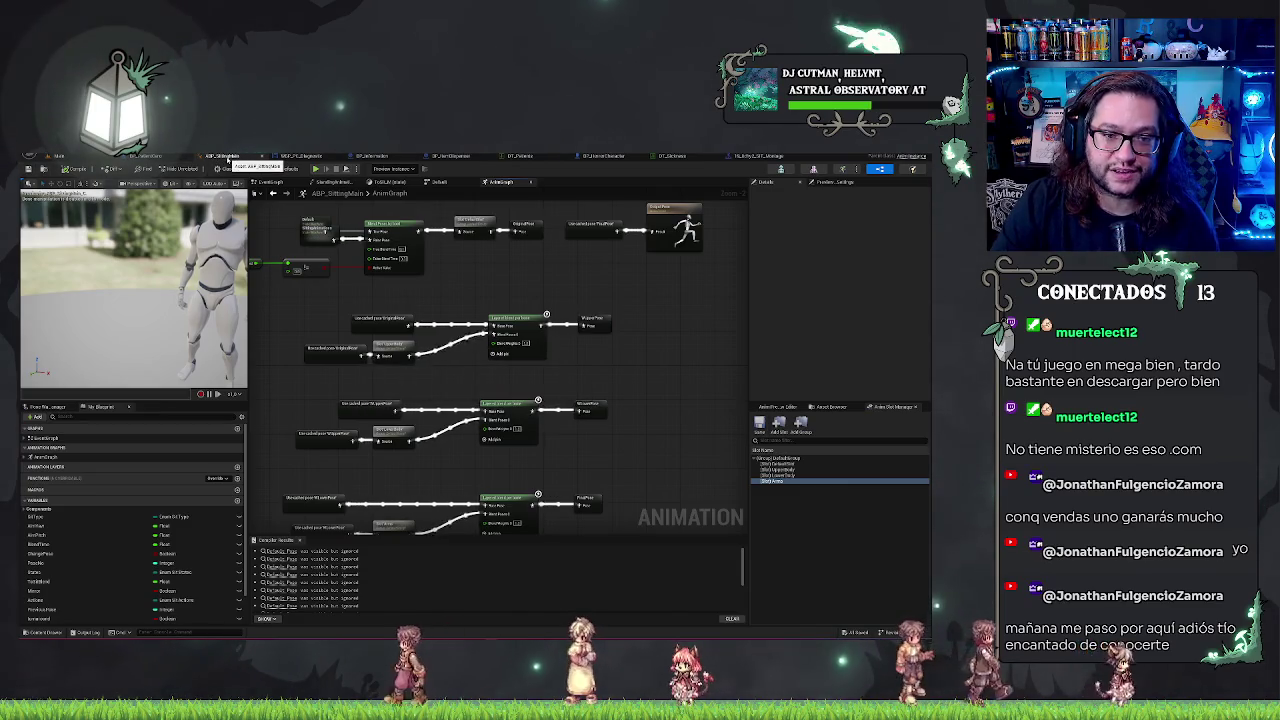
pyautogui.click(289, 157)
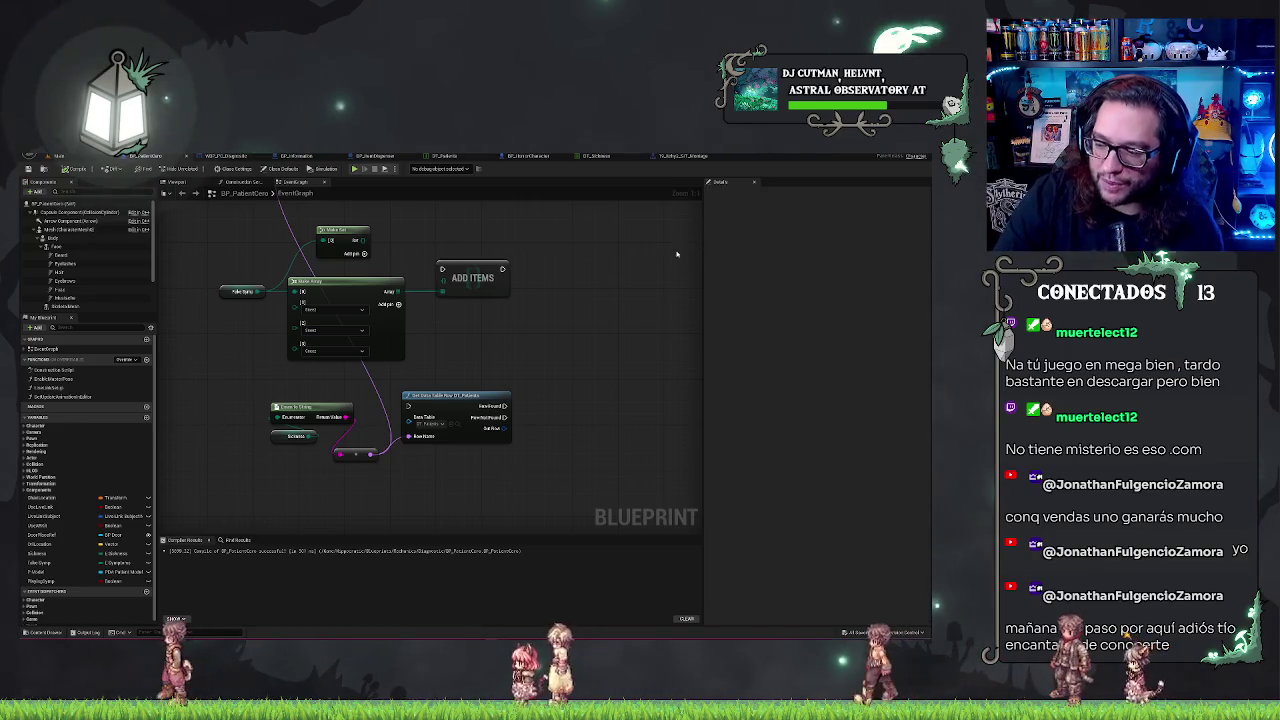
# Step: Align Print String on the execution line and wire Mesh into Play Montage's In Skeletal Mesh Component
pyautogui.moveTo(526, 329); pyautogui.dragTo(585, 364)
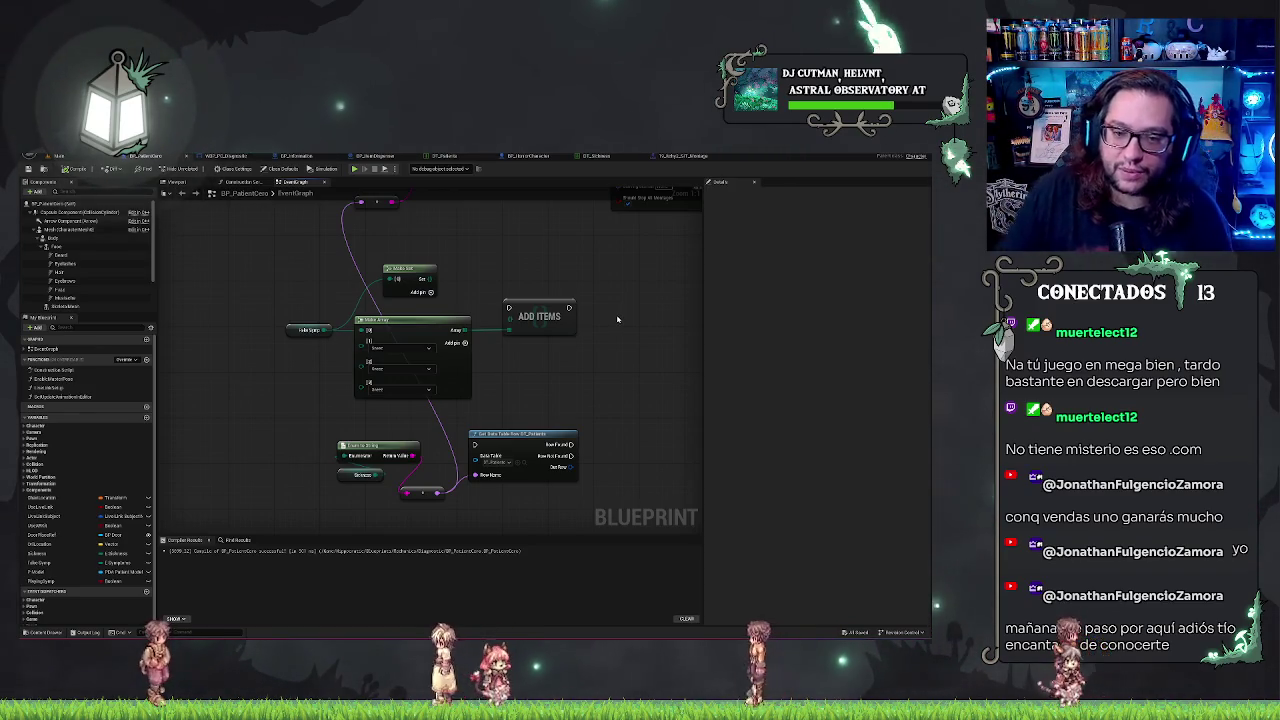
pyautogui.moveTo(491, 253); pyautogui.dragTo(517, 371)
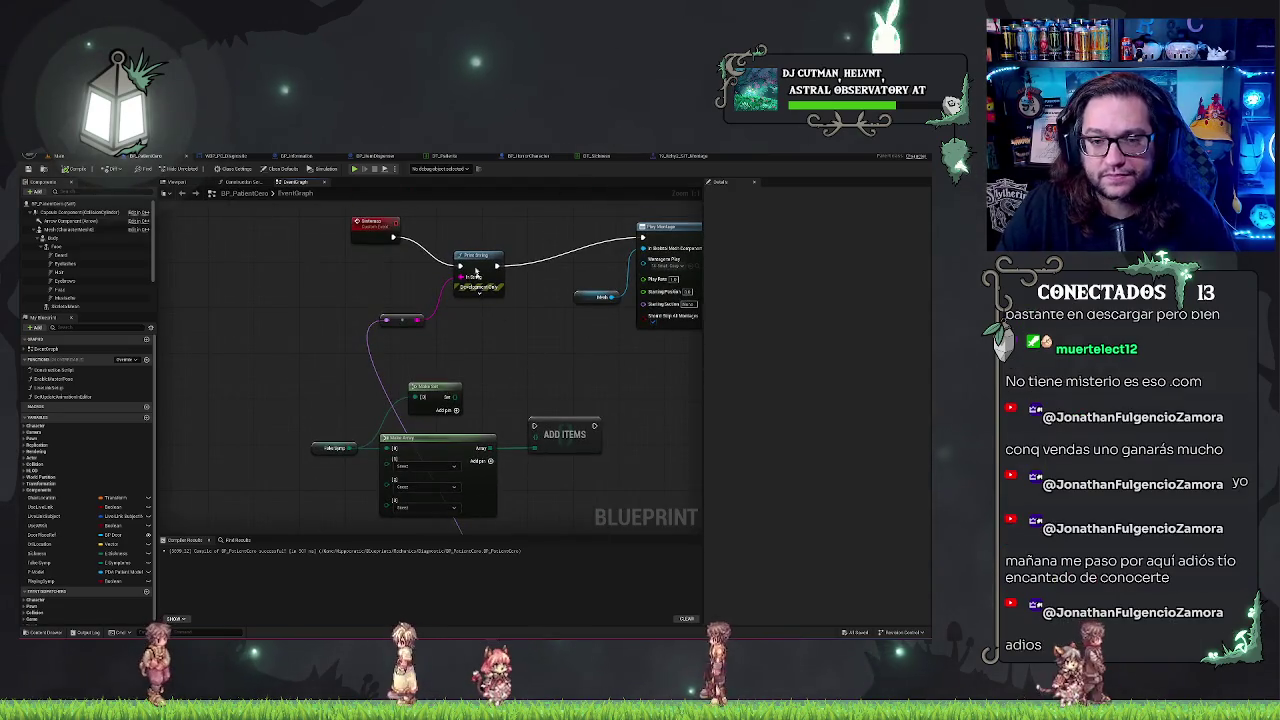
pyautogui.press('q')
pyautogui.moveTo(372, 224)
pyautogui.mouseDown()
pyautogui.moveTo(352, 246)
pyautogui.moveTo(186, 279)
pyautogui.mouseUp()
pyautogui.click(520, 340)
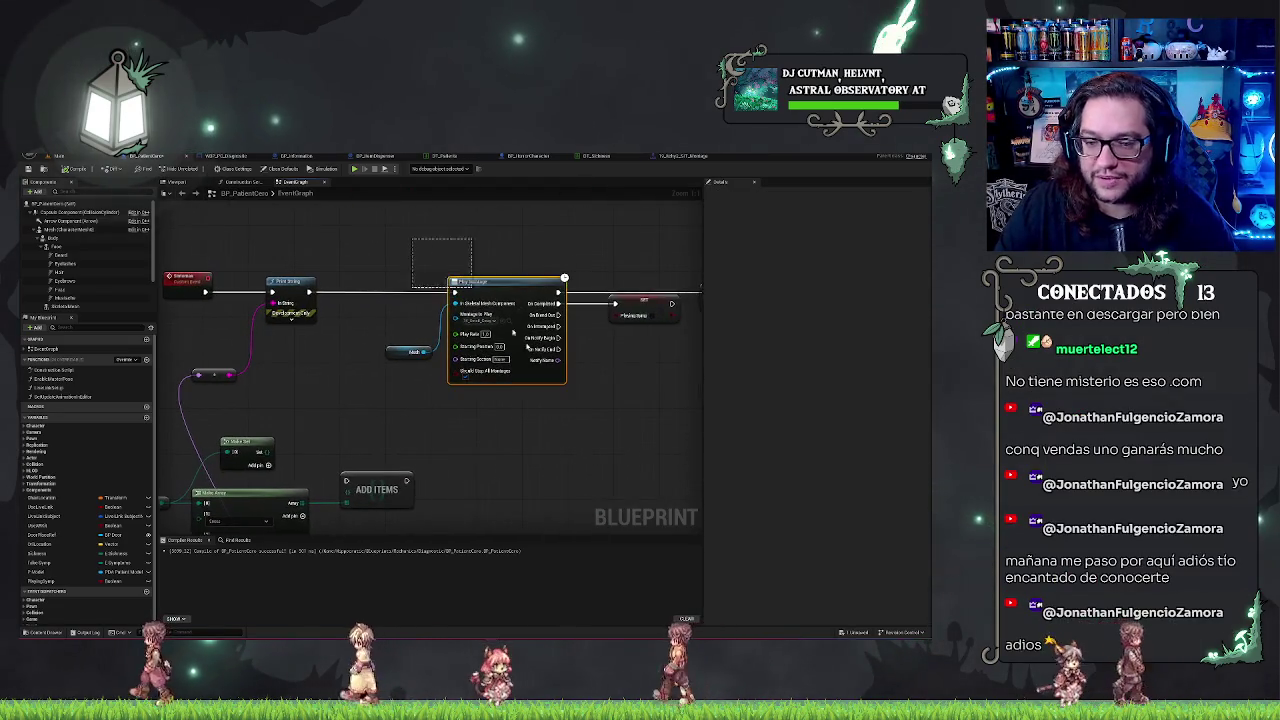
pyautogui.moveTo(425, 351); pyautogui.dragTo(455, 303)
pyautogui.click(597, 364)
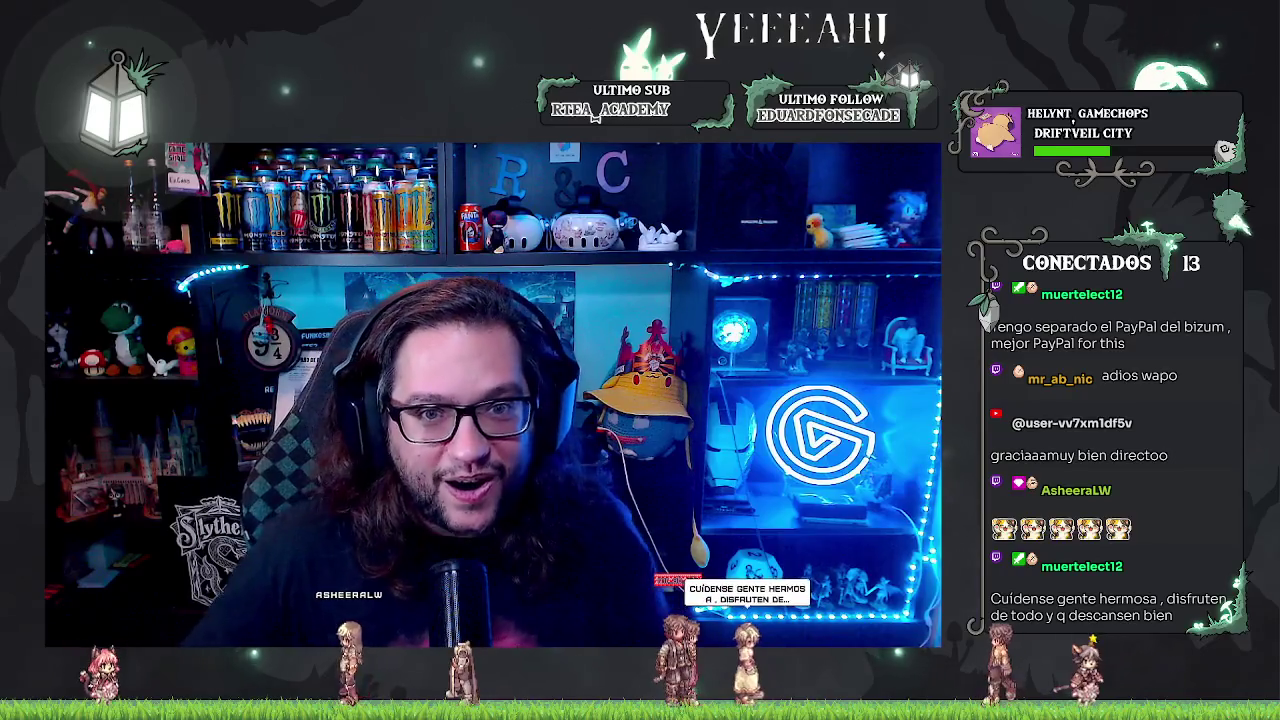